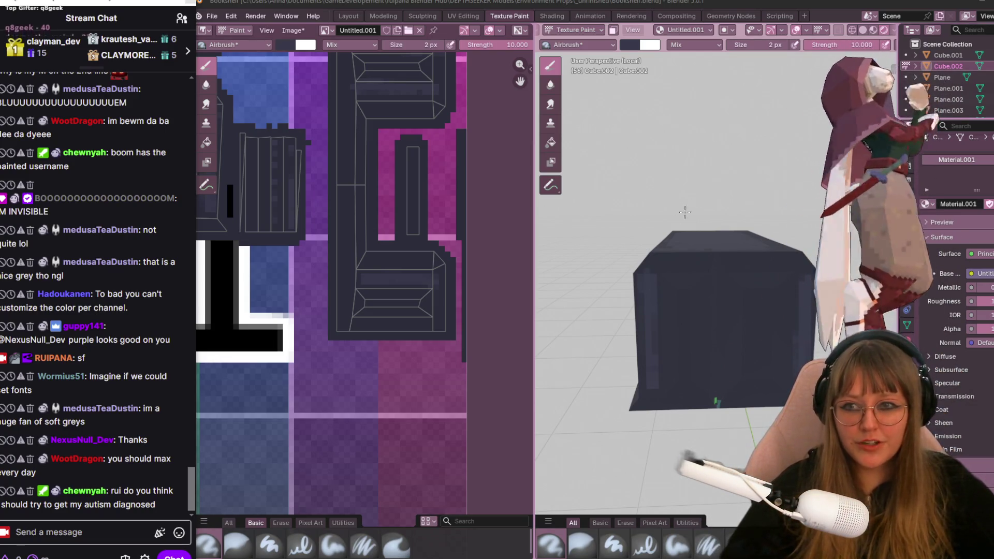
Orbit the desk model and survey the UV islands spread across the pixel texture.
{"action": "middle_click_drag", "start_coordinate": [690, 204], "coordinate": [637, 225]}
{"action": "scroll", "coordinate": [420, 333], "scroll_direction": "up", "scroll_amount": 1}
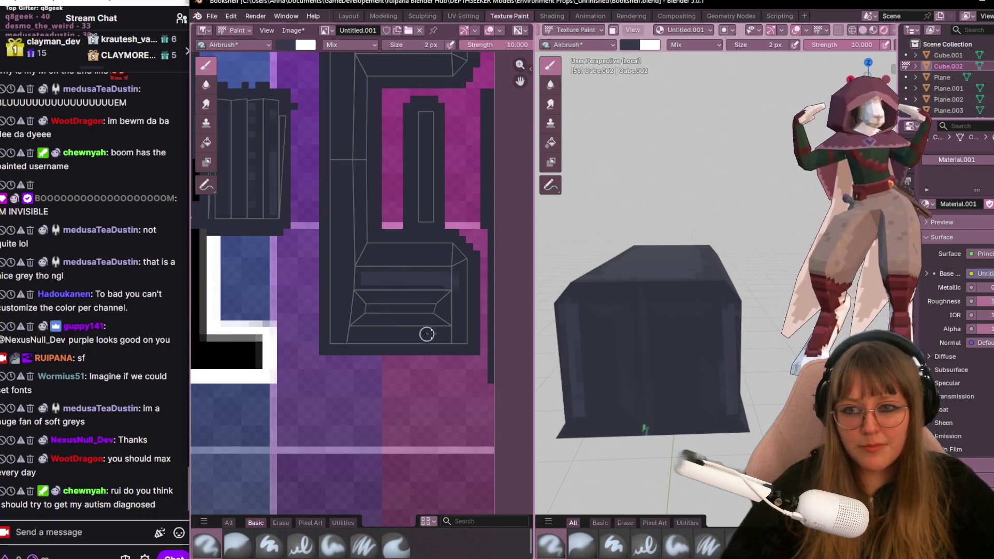
{"action": "middle_click_drag", "start_coordinate": [361, 326], "coordinate": [320, 268]}
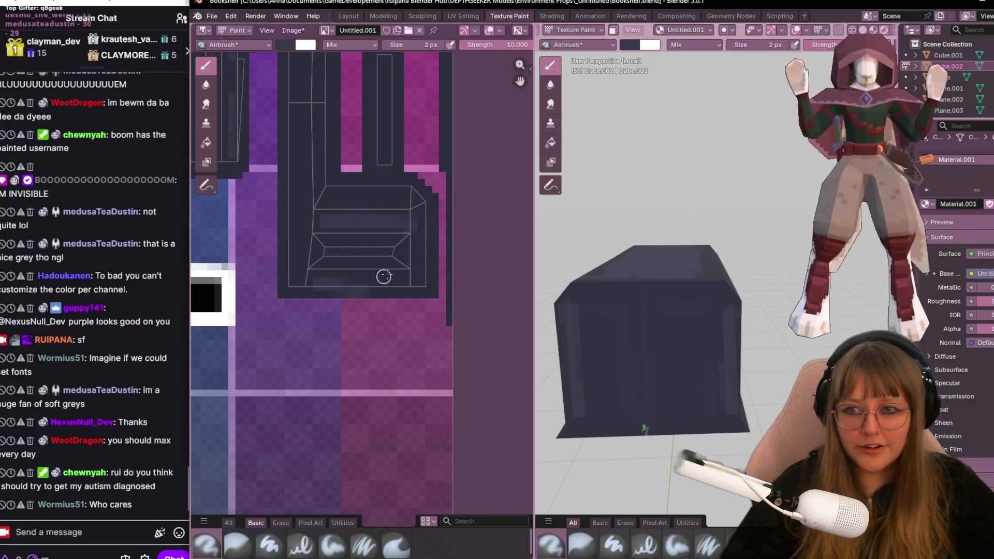
{"action": "mouse_move", "coordinate": [659, 326]}
{"action": "middle_mouse_down"}
{"action": "mouse_move", "coordinate": [663, 389]}
{"action": "mouse_move", "coordinate": [763, 325]}
{"action": "middle_mouse_up"}
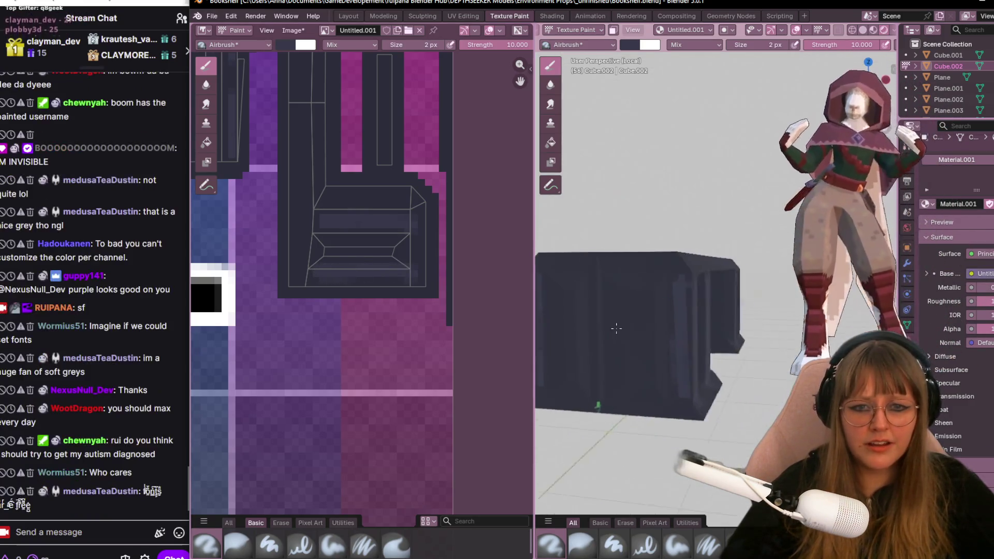
{"action": "middle_click_drag", "start_coordinate": [411, 221], "coordinate": [333, 455]}
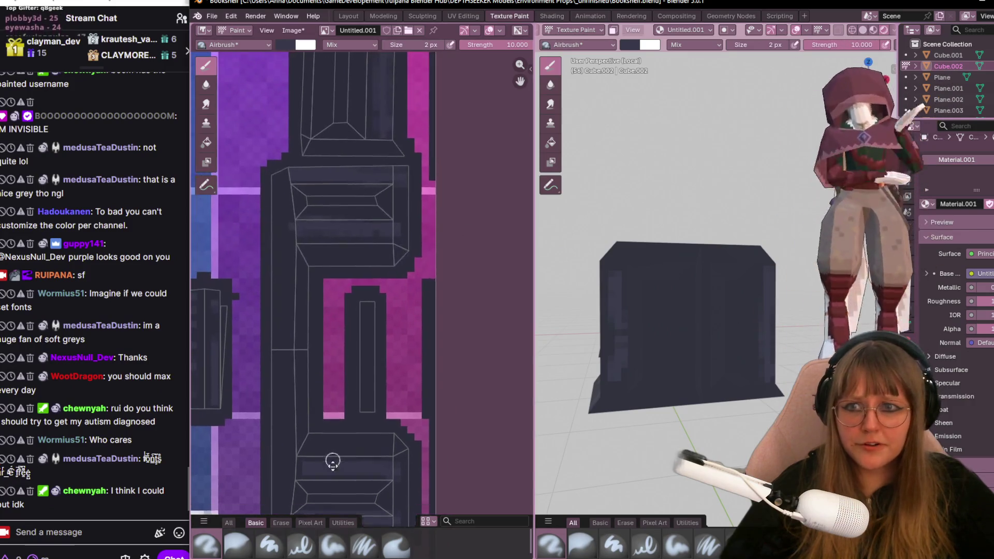
{"action": "scroll", "coordinate": [324, 295], "scroll_direction": "down", "scroll_amount": 2}
{"action": "scroll", "coordinate": [376, 359], "scroll_direction": "down", "scroll_amount": 2}
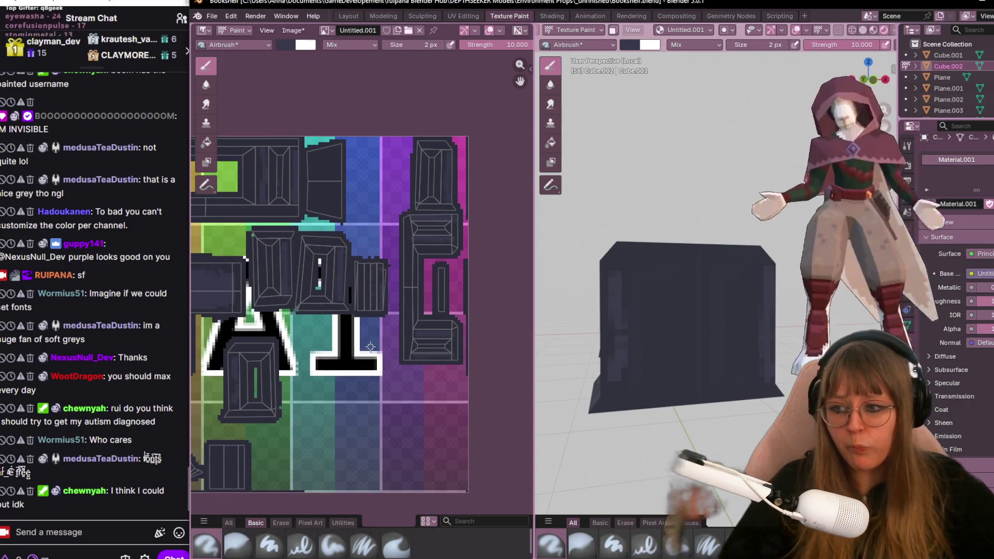
{"action": "scroll", "coordinate": [386, 331], "scroll_direction": "up", "scroll_amount": 1}
{"action": "scroll", "coordinate": [385, 331], "scroll_direction": "up", "scroll_amount": 1}
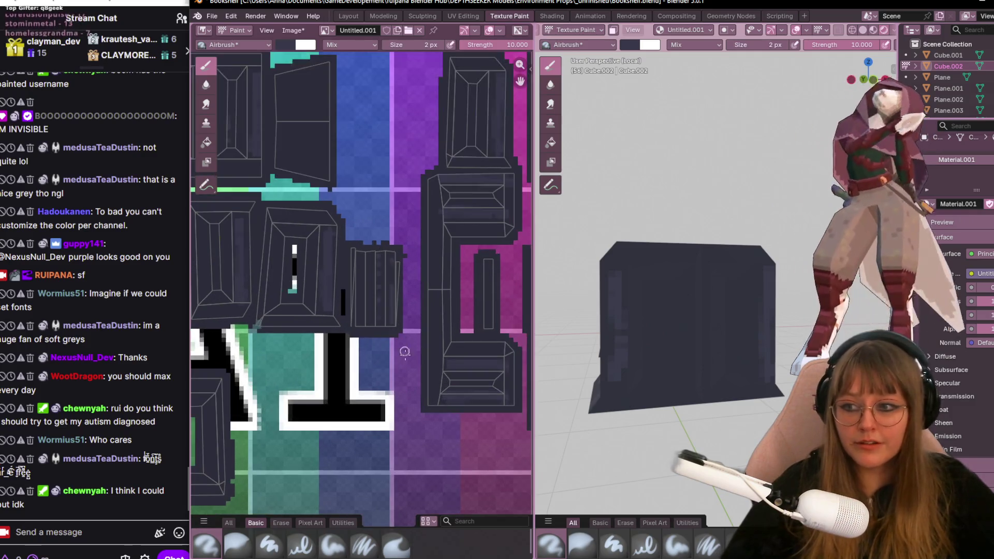
{"action": "middle_click_drag", "start_coordinate": [385, 332], "coordinate": [428, 308]}
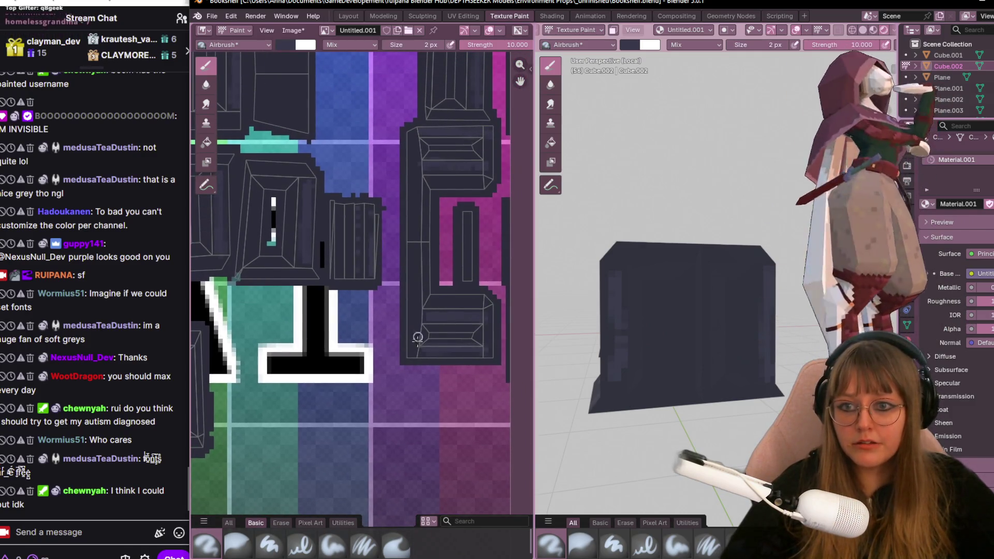
{"action": "scroll", "coordinate": [435, 303], "scroll_direction": "up", "scroll_amount": 2}
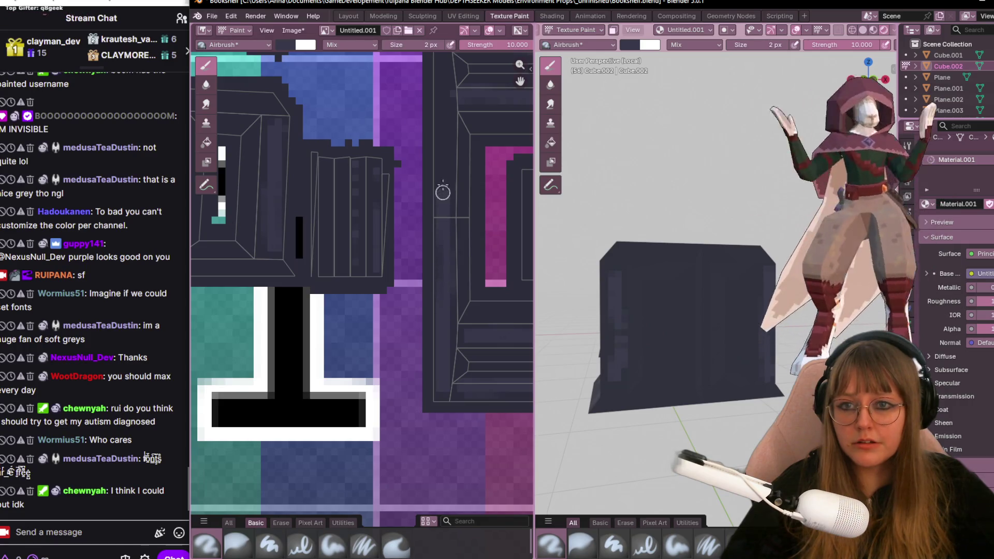
{"action": "middle_click_drag", "start_coordinate": [441, 146], "coordinate": [445, 197]}
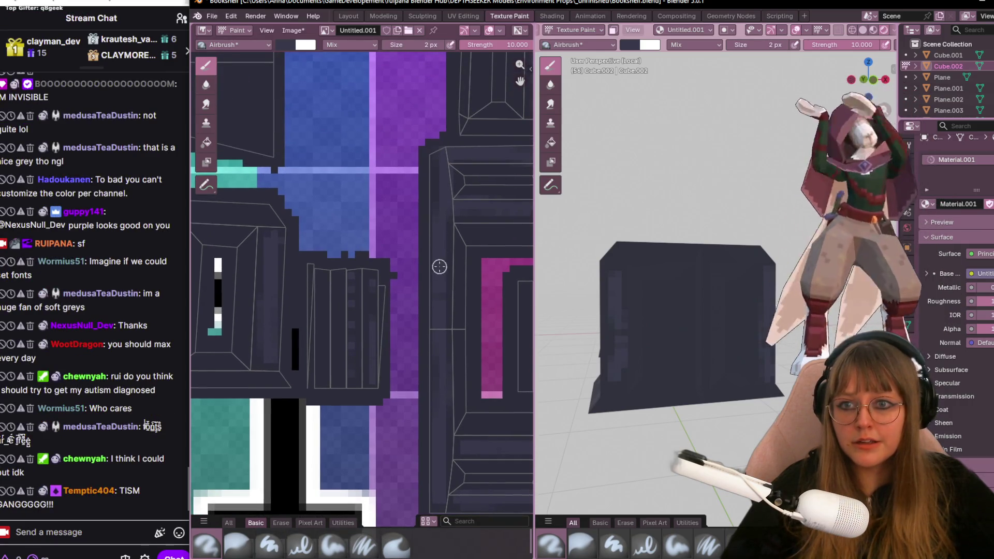
{"action": "middle_click_drag", "start_coordinate": [709, 403], "coordinate": [683, 435]}
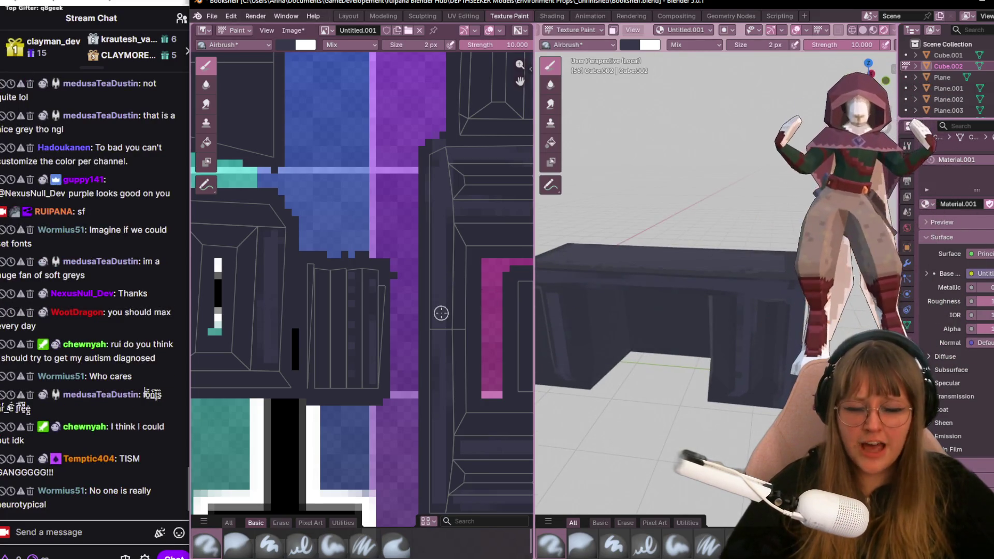
{"action": "scroll", "coordinate": [373, 279], "scroll_direction": "down", "scroll_amount": 2}
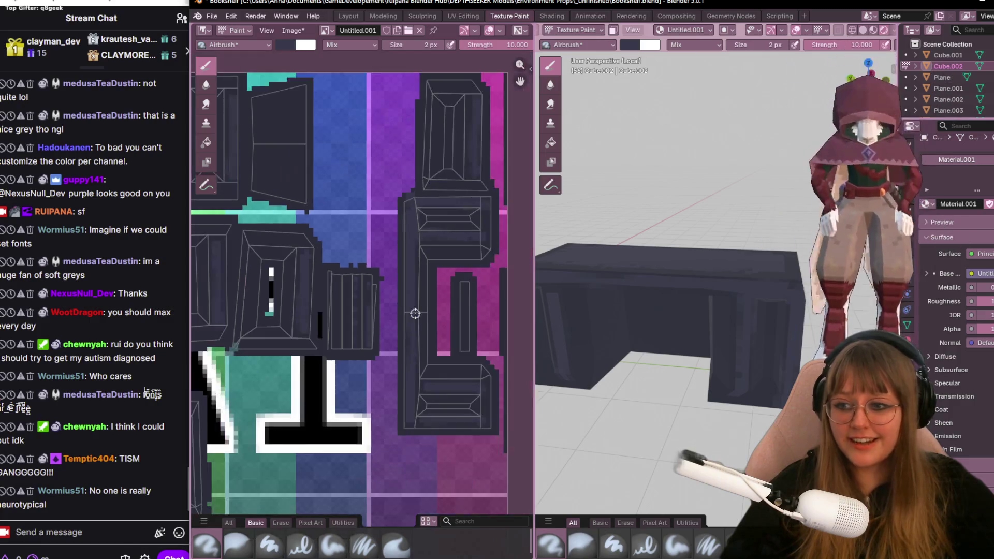
{"action": "scroll", "coordinate": [403, 359], "scroll_direction": "down", "scroll_amount": 1}
{"action": "scroll", "coordinate": [448, 272], "scroll_direction": "down", "scroll_amount": 1}
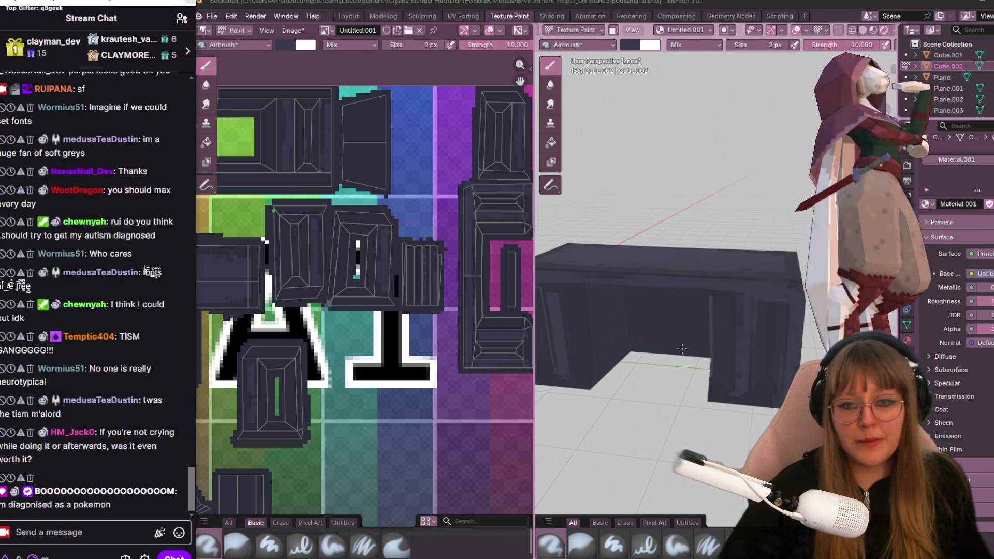
Inspect the desk end-on and front-on, then move to the UV Editing workspace.
{"action": "middle_click_drag", "start_coordinate": [736, 359], "coordinate": [699, 342]}
{"action": "scroll", "coordinate": [222, 394], "scroll_direction": "down", "scroll_amount": 2}
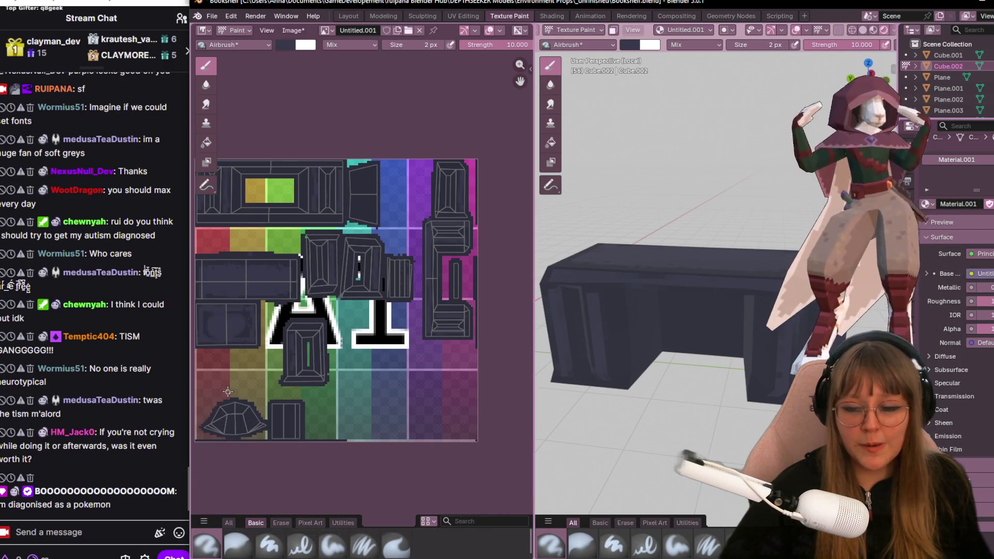
{"action": "middle_click_drag", "start_coordinate": [227, 392], "coordinate": [155, 544]}
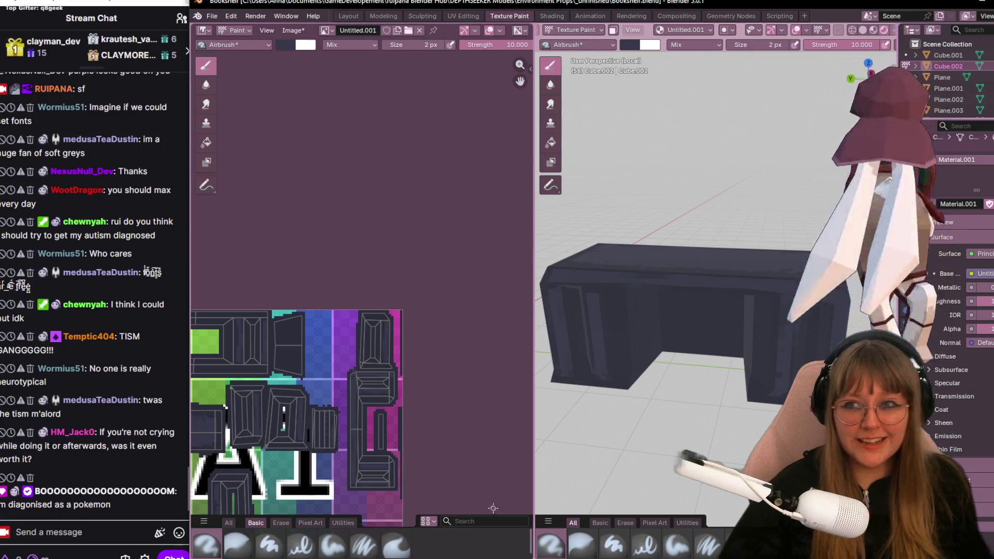
{"action": "middle_click_drag", "start_coordinate": [378, 370], "coordinate": [443, 248]}
{"action": "scroll", "coordinate": [389, 284], "scroll_direction": "up", "scroll_amount": 2}
{"action": "scroll", "coordinate": [311, 334], "scroll_direction": "up", "scroll_amount": 2}
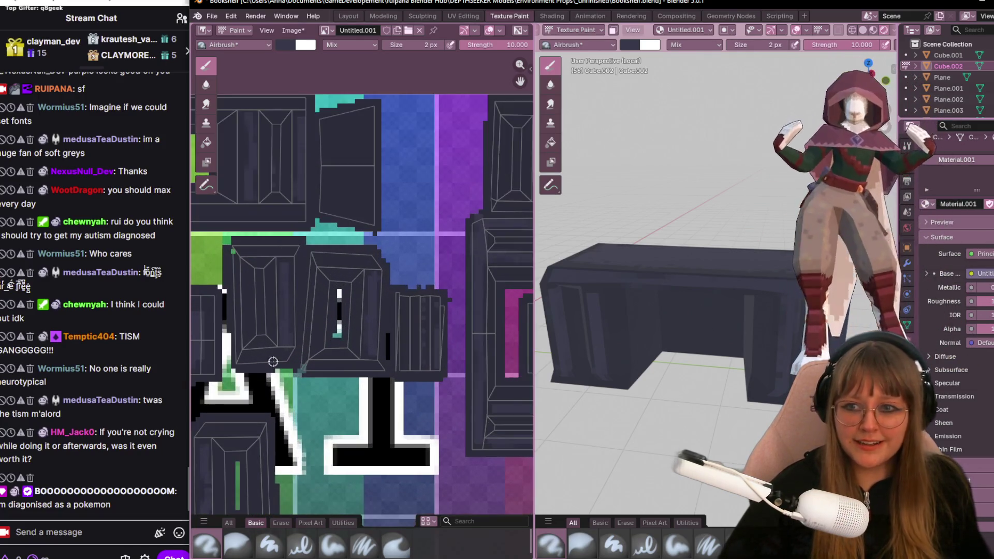
{"action": "mouse_move", "coordinate": [698, 365]}
{"action": "middle_mouse_down"}
{"action": "mouse_move", "coordinate": [786, 373]}
{"action": "mouse_move", "coordinate": [595, 355]}
{"action": "middle_mouse_up"}
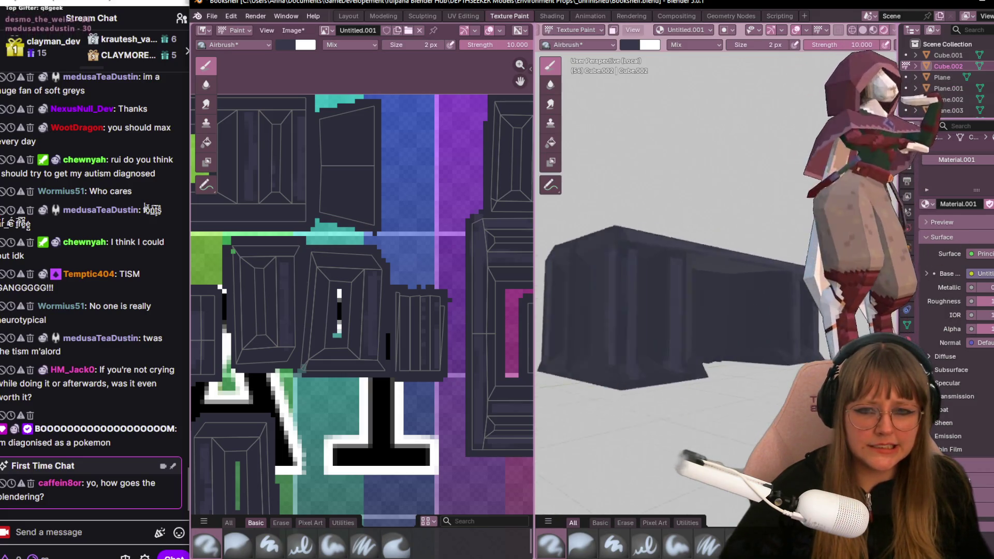
{"action": "middle_click_drag", "start_coordinate": [596, 355], "coordinate": [519, 382]}
{"action": "mouse_move", "coordinate": [404, 397]}
{"action": "middle_mouse_down"}
{"action": "mouse_move", "coordinate": [645, 390]}
{"action": "mouse_move", "coordinate": [613, 388]}
{"action": "middle_mouse_up"}
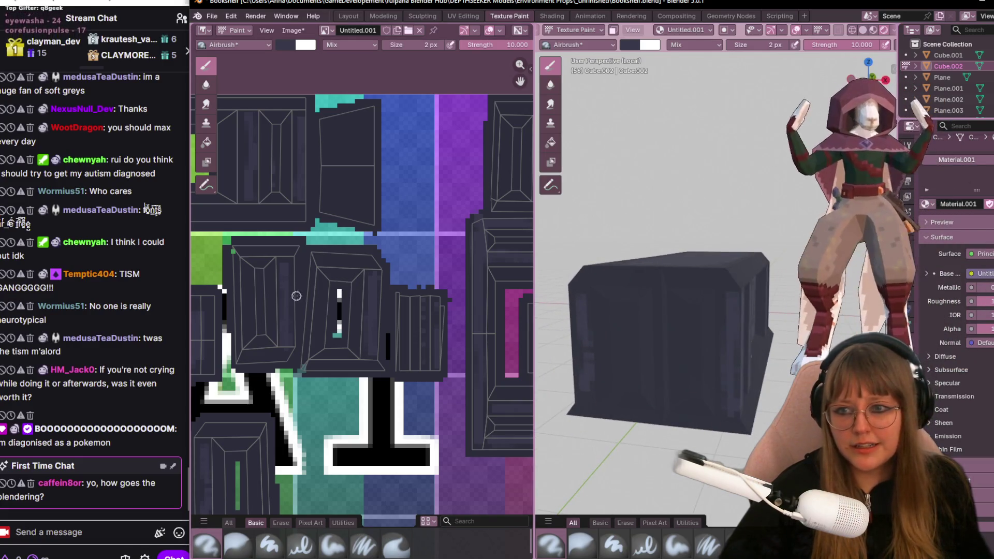
{"action": "mouse_move", "coordinate": [319, 361]}
{"action": "middle_mouse_down"}
{"action": "mouse_move", "coordinate": [399, 417]}
{"action": "mouse_move", "coordinate": [442, 362]}
{"action": "middle_mouse_up"}
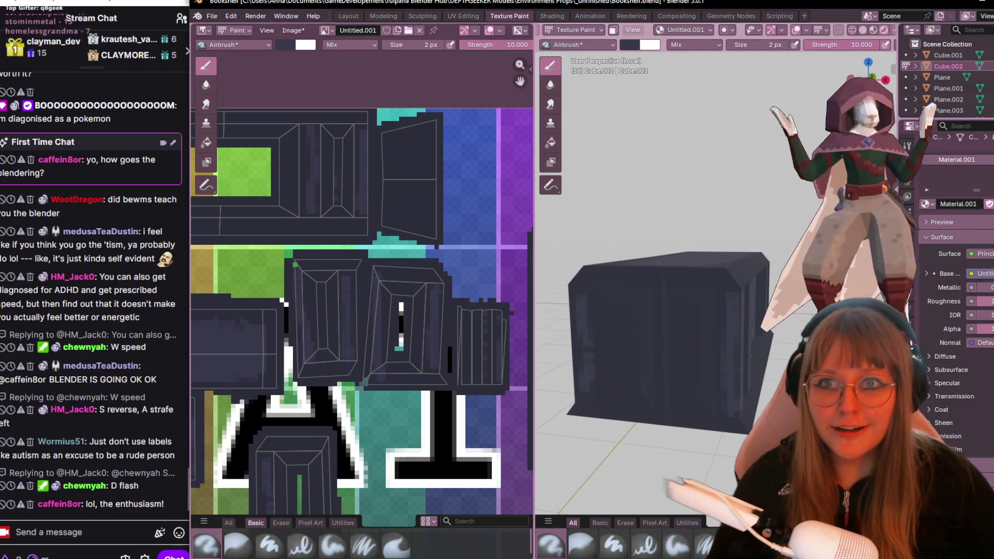
{"action": "left_click", "coordinate": [457, 13]}
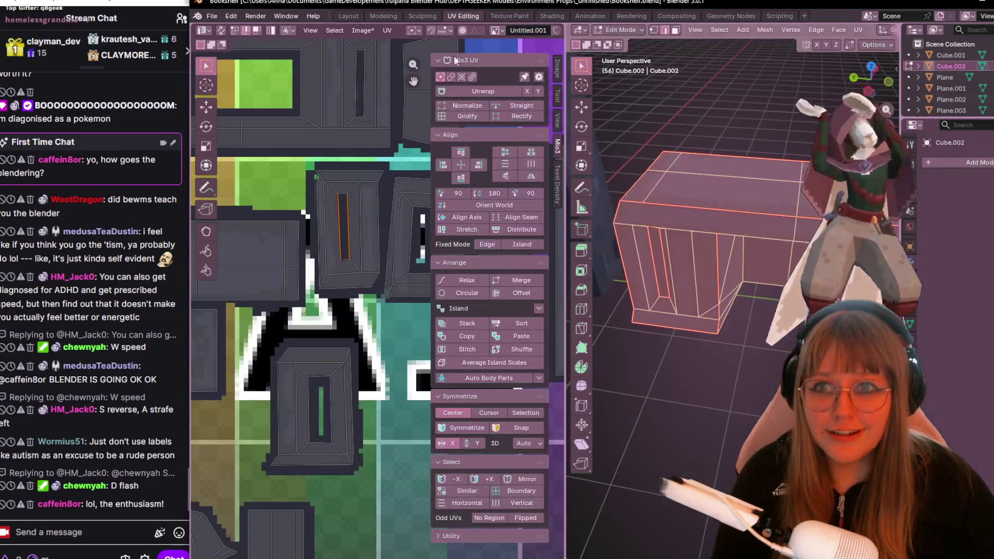
Rotate the panel island's left and inner-left UV edges into alignment.
{"action": "left_click", "coordinate": [303, 249]}
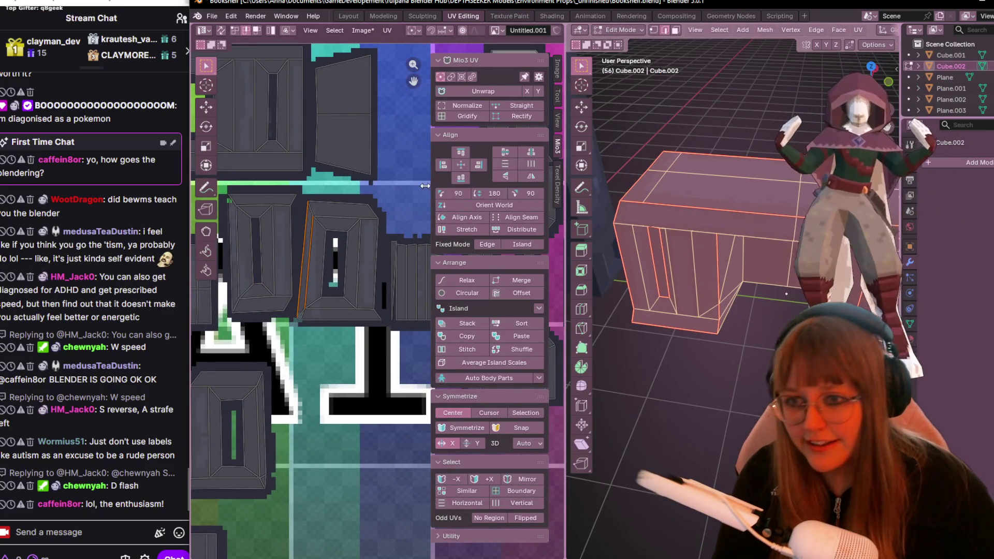
{"action": "left_click", "coordinate": [378, 150]}
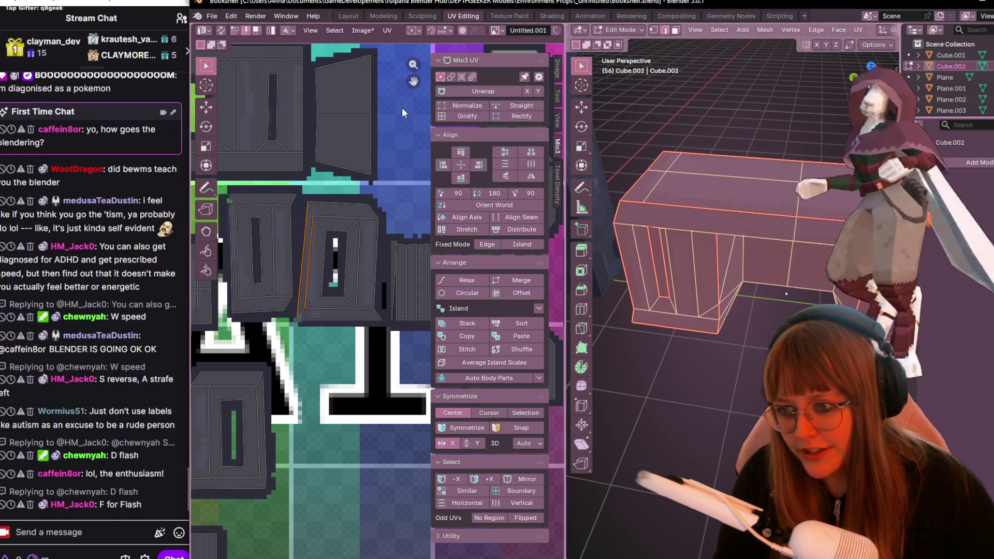
{"action": "key", "text": "r"}
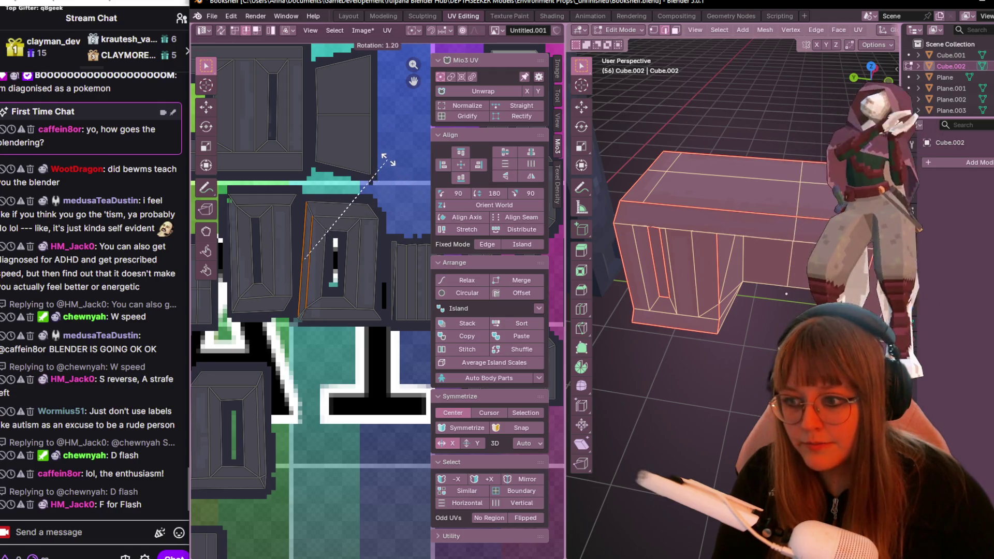
{"action": "left_click", "coordinate": [293, 127]}
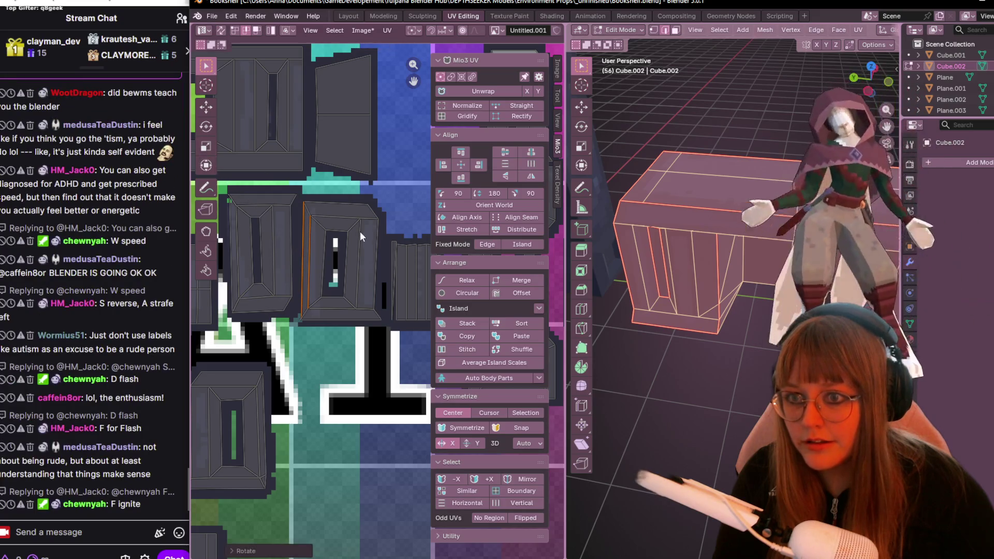
{"action": "left_click", "coordinate": [319, 257]}
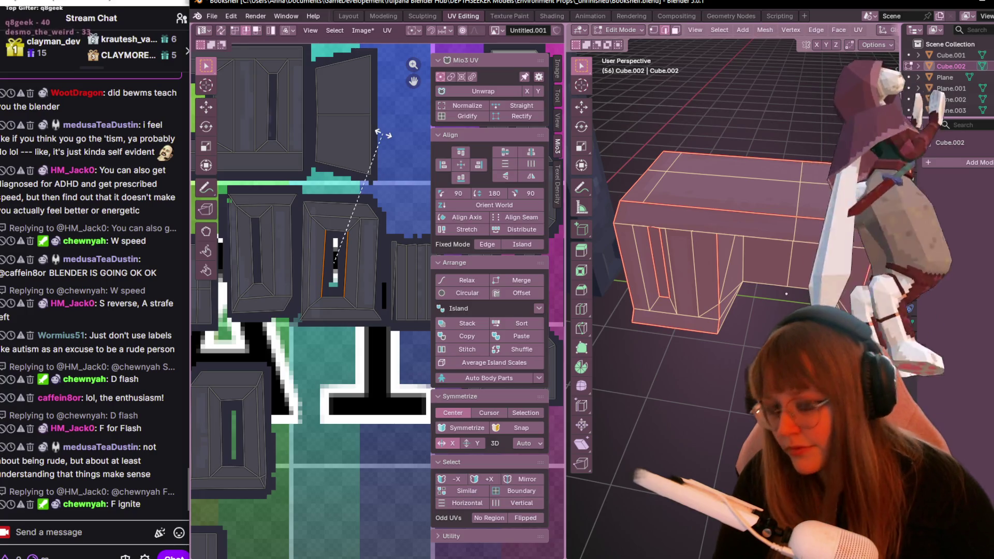
{"action": "key", "text": "r"}
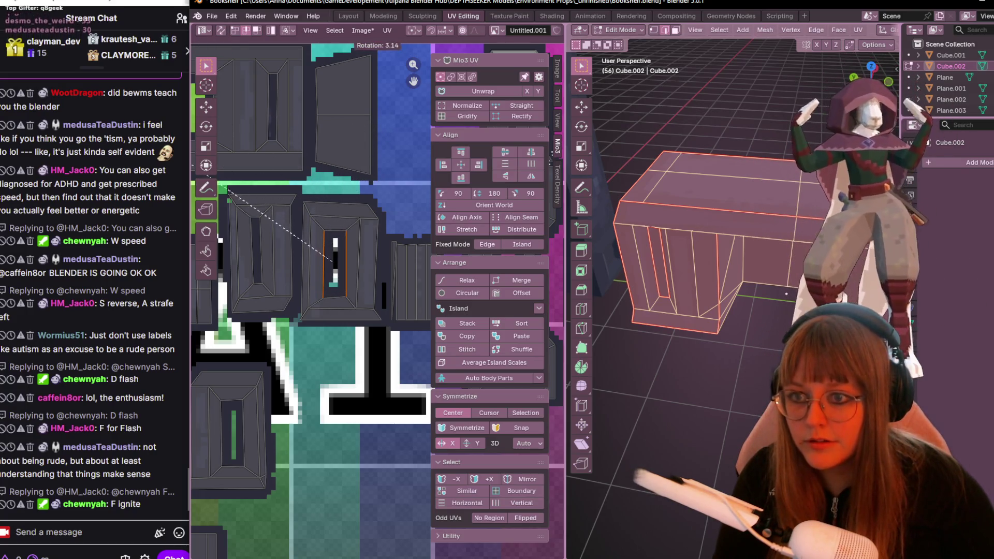
{"action": "left_click", "coordinate": [549, 156]}
{"action": "scroll", "coordinate": [392, 279], "scroll_direction": "up", "scroll_amount": 2}
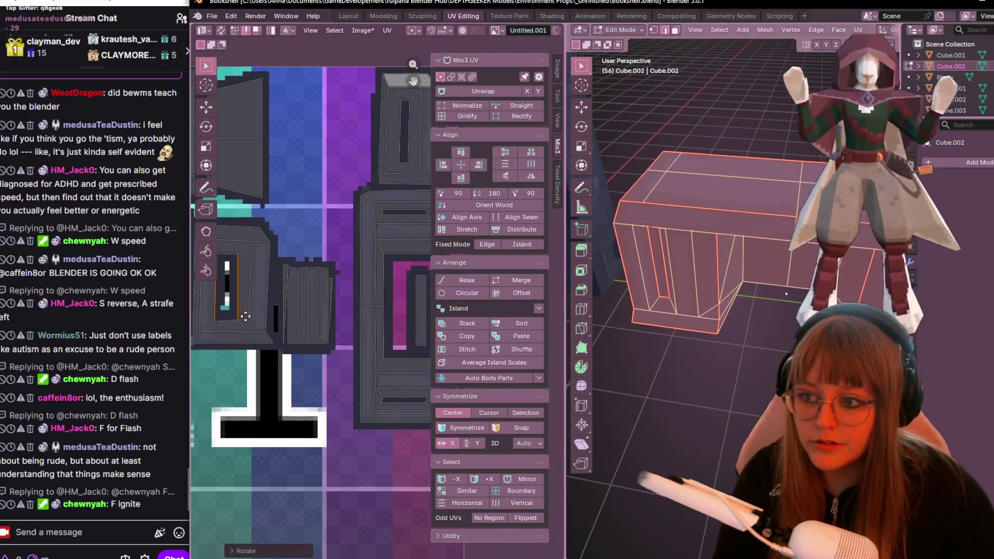
{"action": "scroll", "coordinate": [298, 310], "scroll_direction": "down", "scroll_amount": 2}
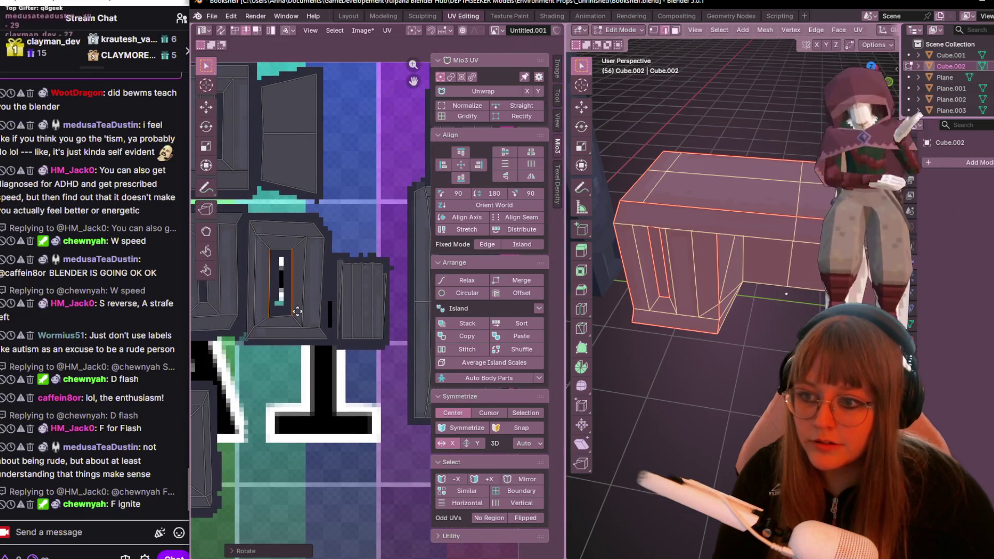
Straighten two more panel island edges by rotating them, then frame the whole UV layout.
{"action": "left_click", "coordinate": [301, 263]}
{"action": "left_click", "coordinate": [319, 268], "text": "shift"}
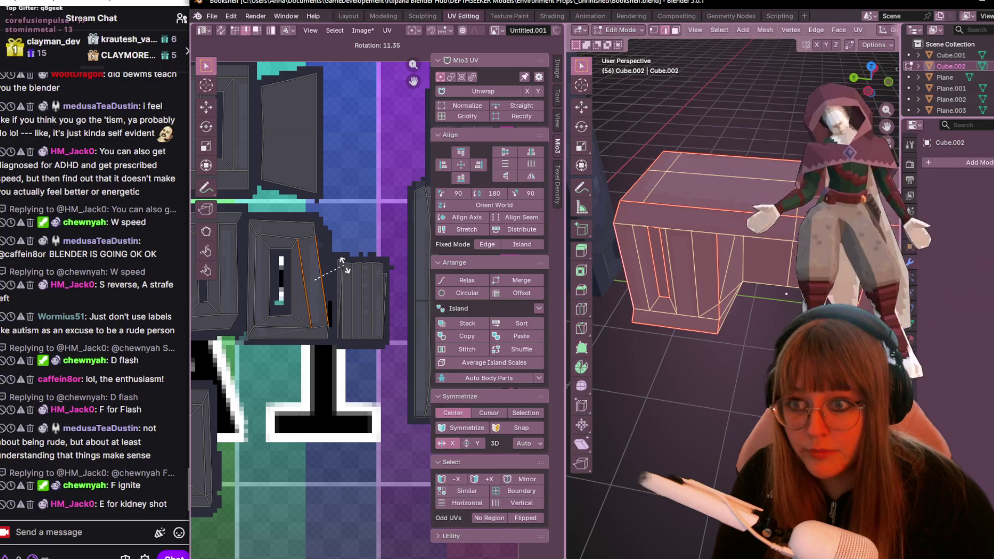
{"action": "left_click", "coordinate": [344, 265]}
{"action": "key", "text": "r"}
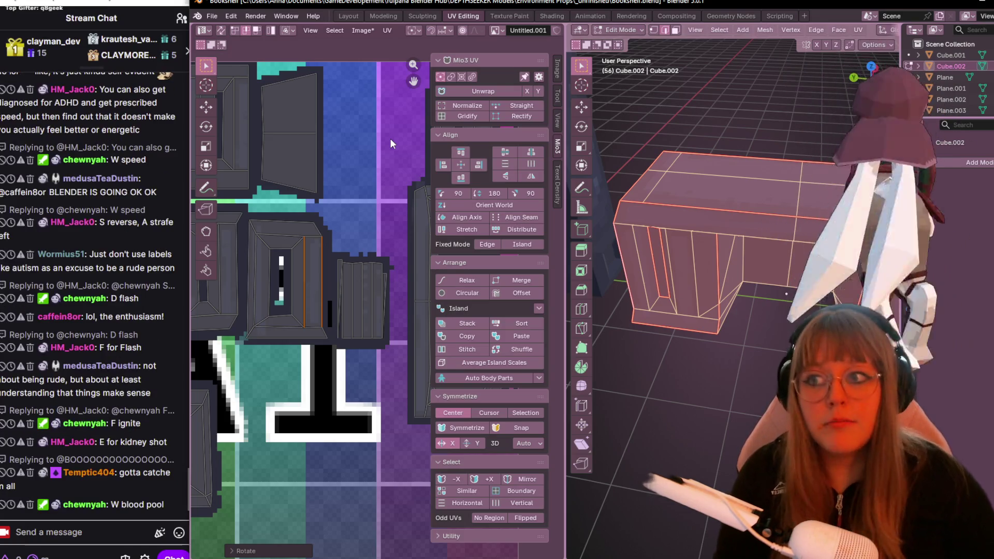
{"action": "key", "text": "Home"}
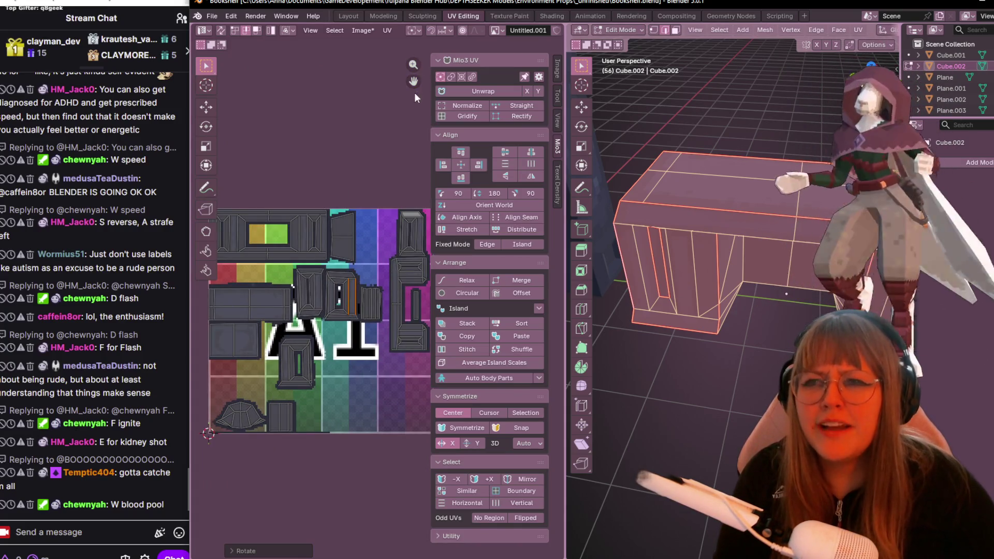
Back in UV Editing, recentre the layout and box-select the tall C-shaped island on the right.
{"action": "left_click", "coordinate": [420, 14]}
{"action": "left_click", "coordinate": [465, 16]}
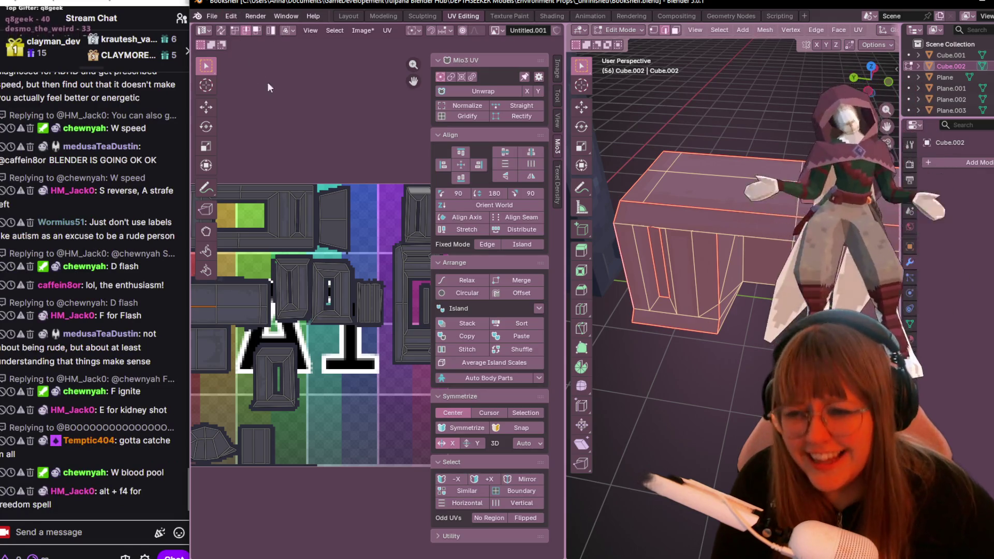
{"action": "scroll", "coordinate": [366, 234], "scroll_direction": "down", "scroll_amount": 1}
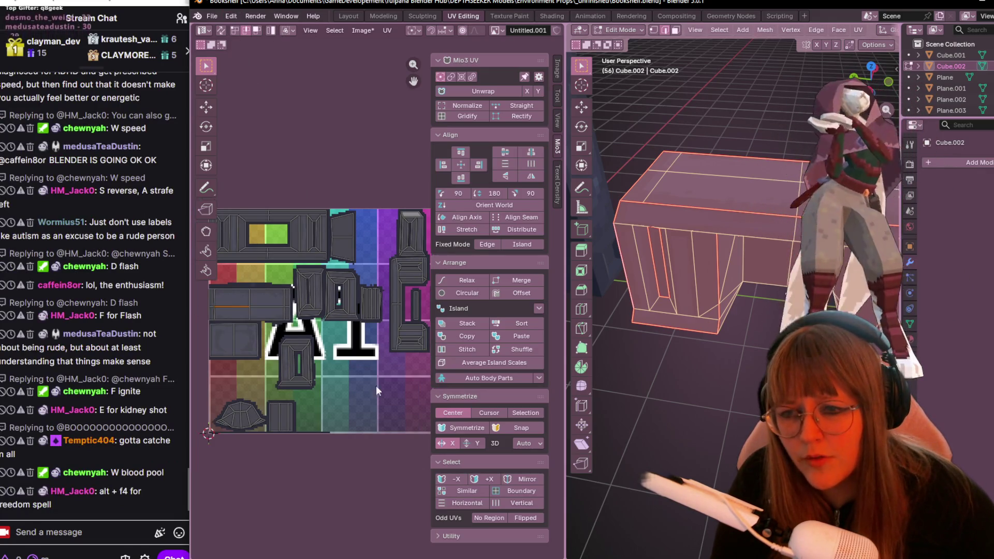
{"action": "mouse_move", "coordinate": [377, 351]}
{"action": "middle_mouse_down"}
{"action": "mouse_move", "coordinate": [362, 288]}
{"action": "mouse_move", "coordinate": [444, 236]}
{"action": "middle_mouse_up"}
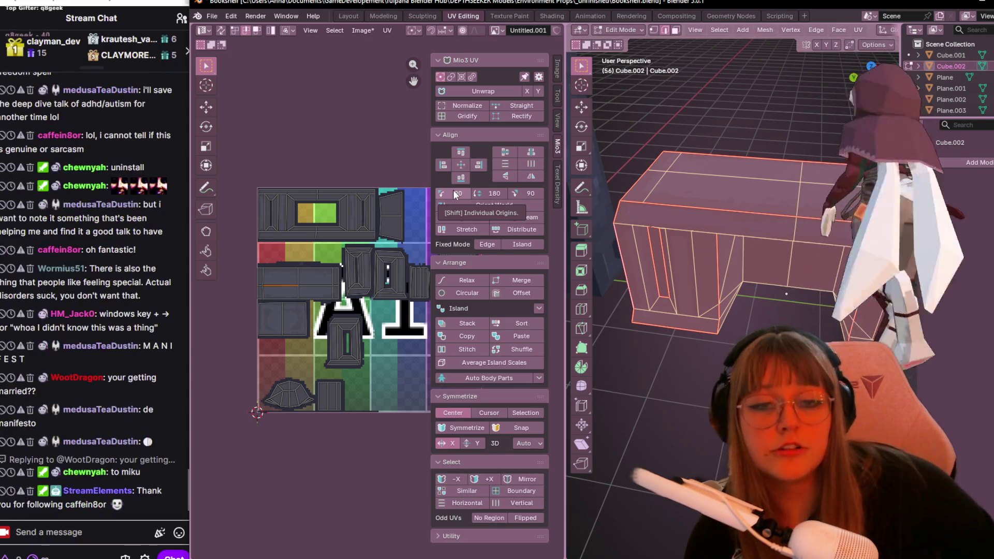
{"action": "left_click", "coordinate": [454, 194]}
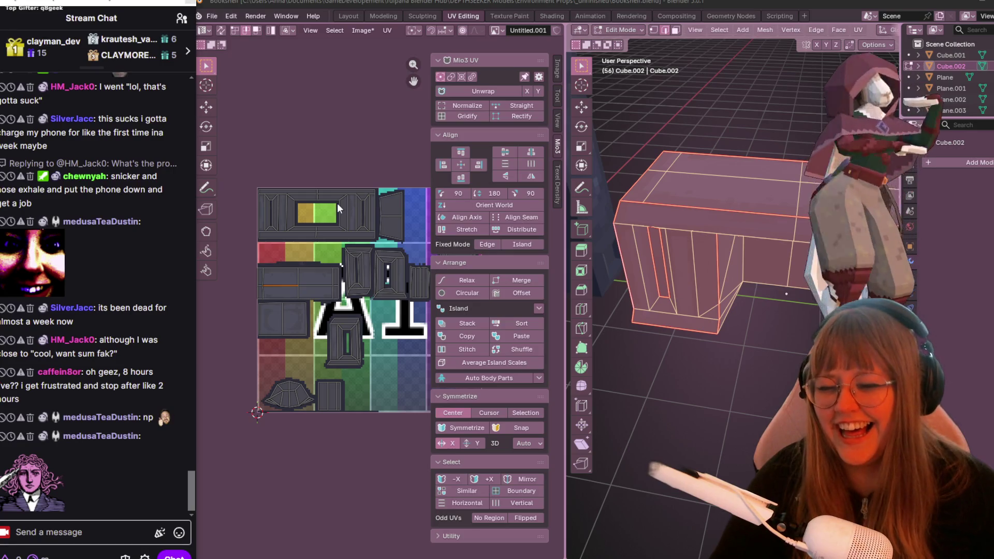
{"action": "scroll", "coordinate": [338, 203], "scroll_direction": "up", "scroll_amount": 1}
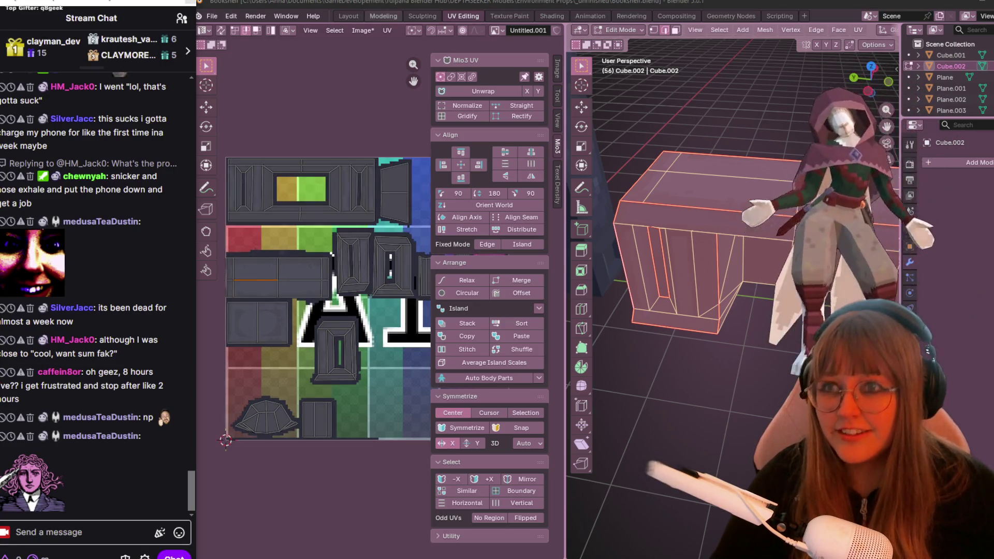
{"action": "scroll", "coordinate": [283, 310], "scroll_direction": "down", "scroll_amount": 2}
{"action": "middle_click_drag", "start_coordinate": [307, 314], "coordinate": [238, 311]}
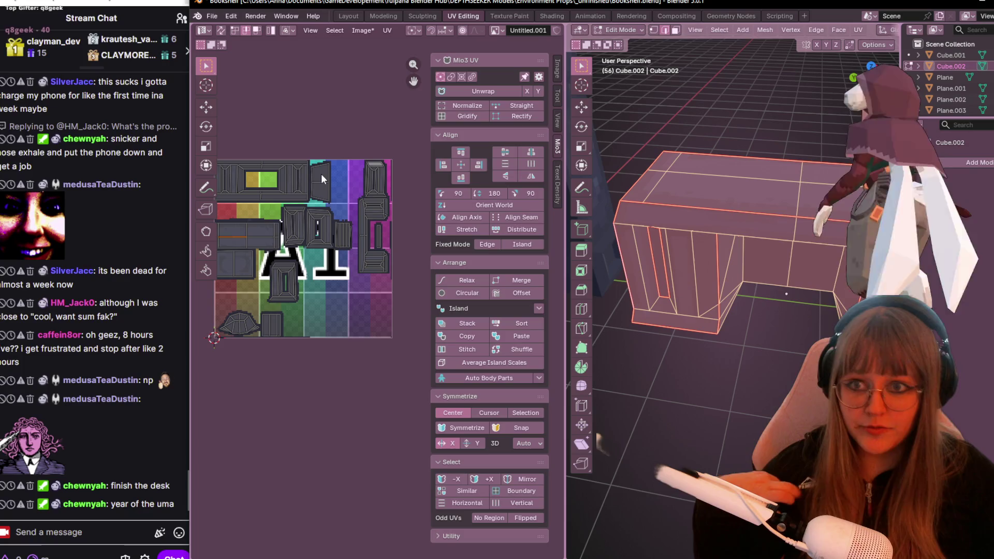
{"action": "left_click_drag", "start_coordinate": [362, 137], "coordinate": [403, 338]}
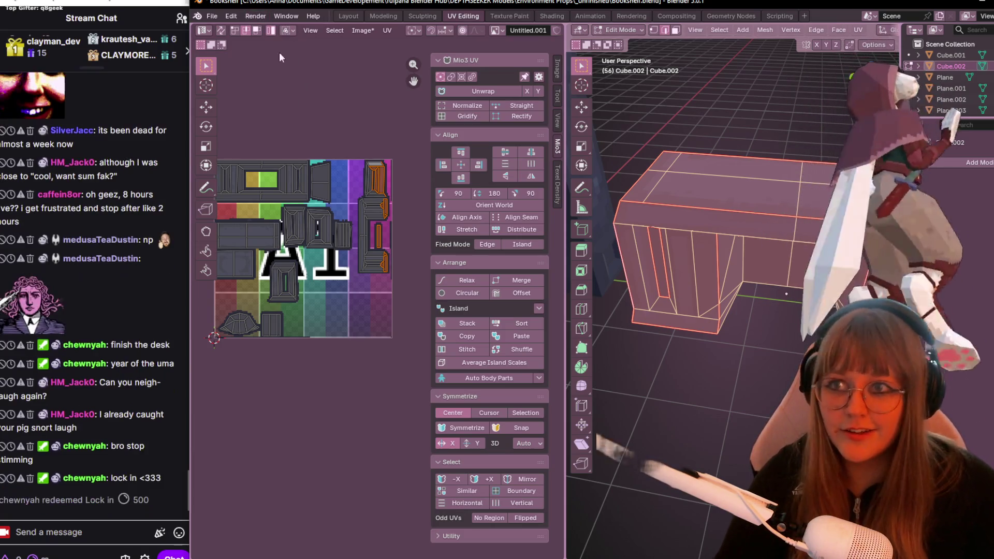
{"action": "scroll", "coordinate": [326, 108], "scroll_direction": "up", "scroll_amount": 1}
{"action": "scroll", "coordinate": [378, 195], "scroll_direction": "up", "scroll_amount": 1}
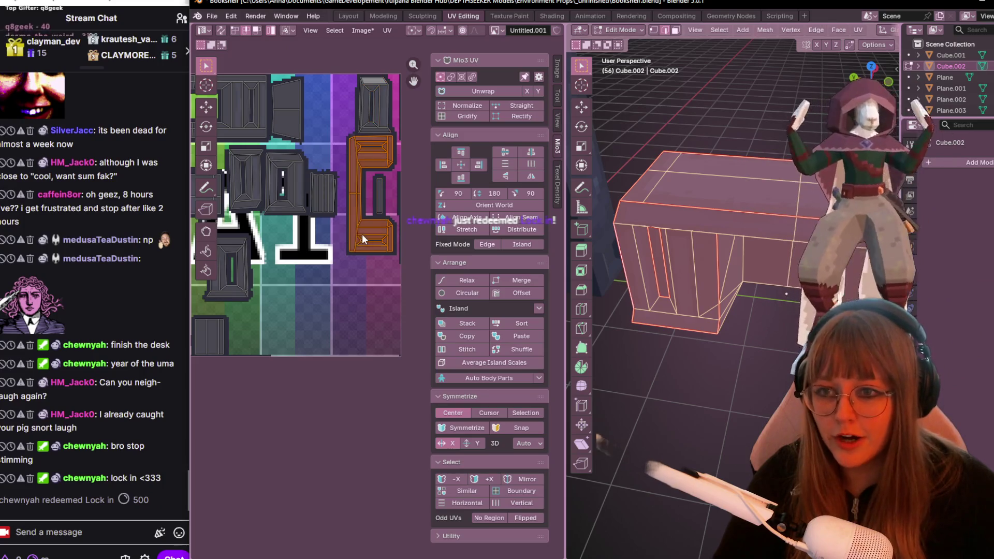
Add the upper right island, then clear the whole UV island selection without using any menu option.
{"action": "left_click", "coordinate": [377, 126], "text": "shift"}
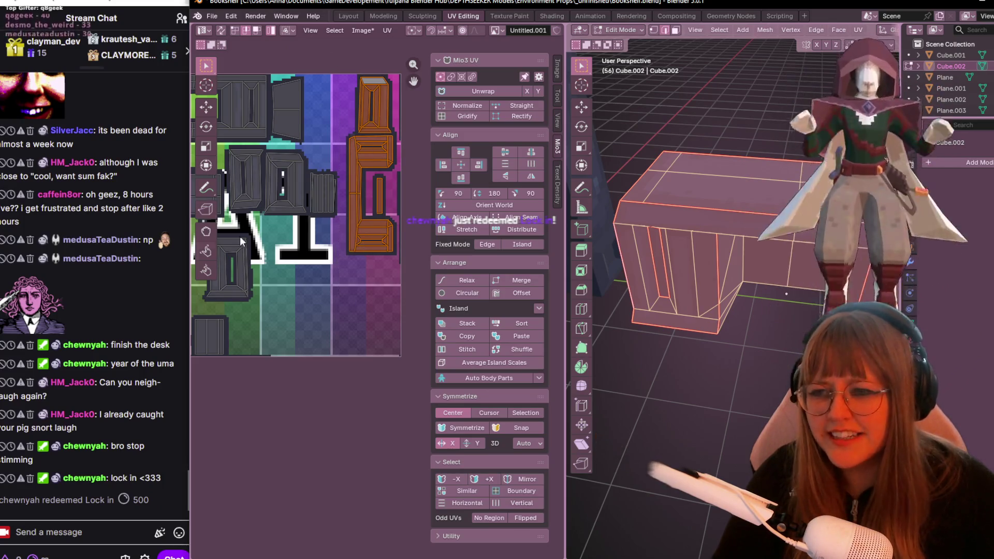
{"action": "scroll", "coordinate": [224, 249], "scroll_direction": "down", "scroll_amount": 2}
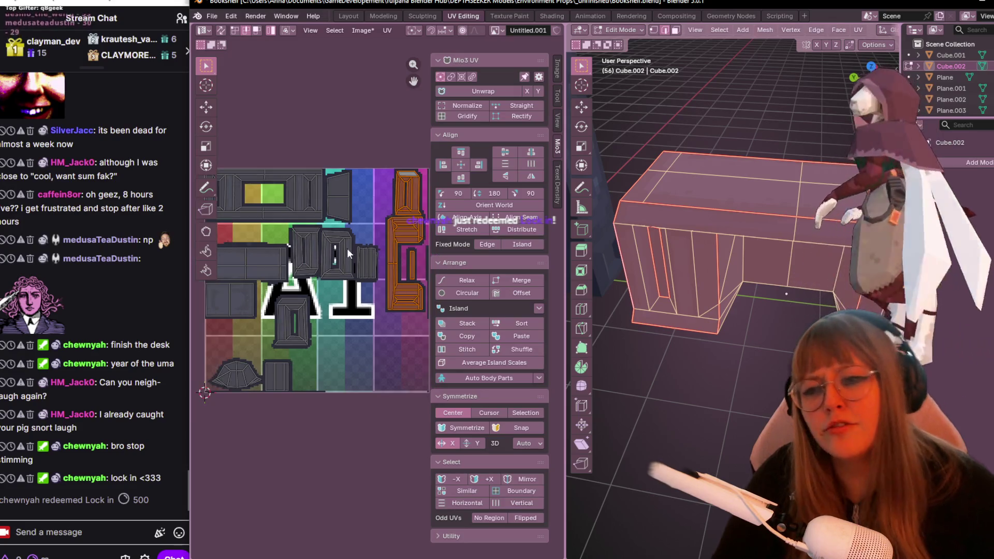
{"action": "left_click_drag", "start_coordinate": [380, 272], "coordinate": [380, 272]}
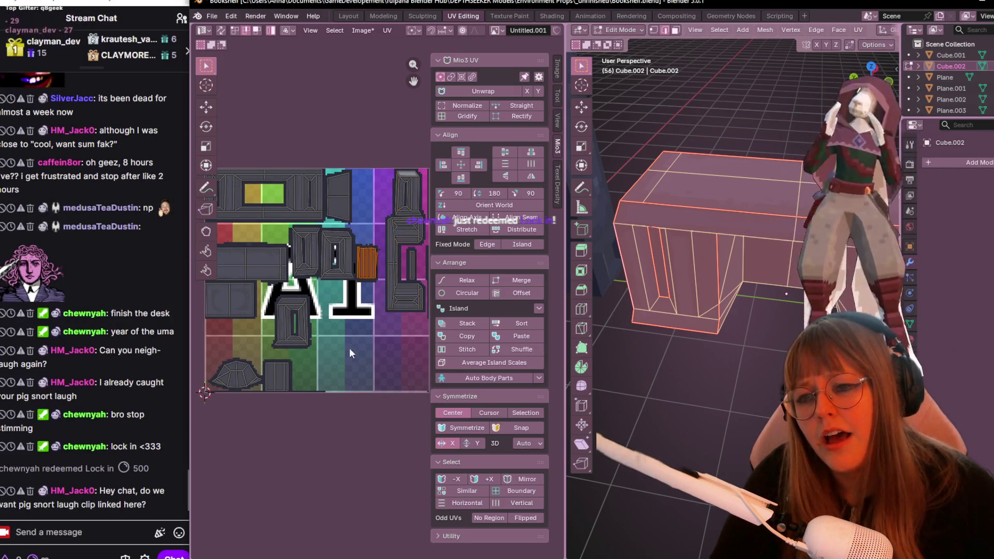
{"action": "right_click", "coordinate": [348, 351]}
{"action": "key", "text": "Escape"}
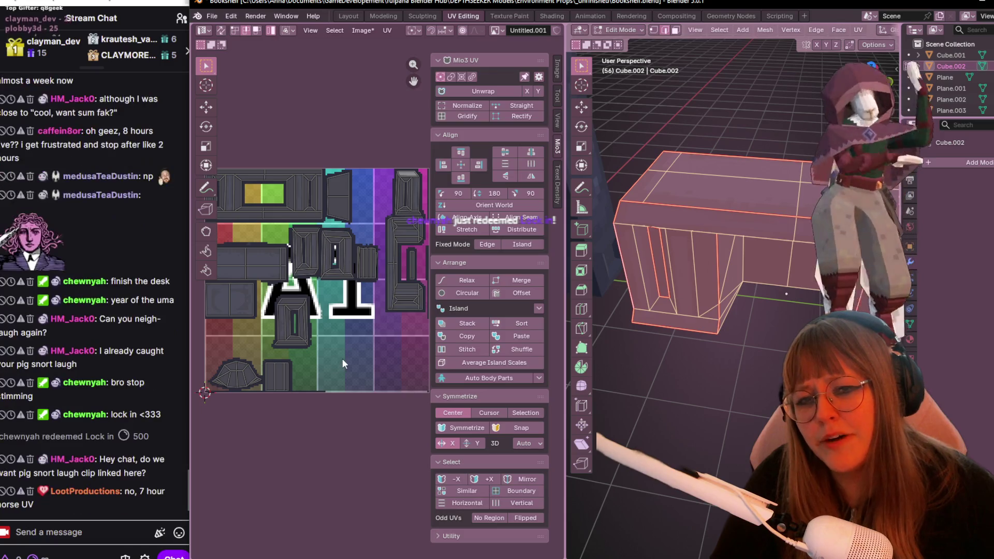
Get a closer, lower view of the desk model and move to the Texture Paint workspace.
{"action": "middle_click_drag", "start_coordinate": [362, 205], "coordinate": [335, 151]}
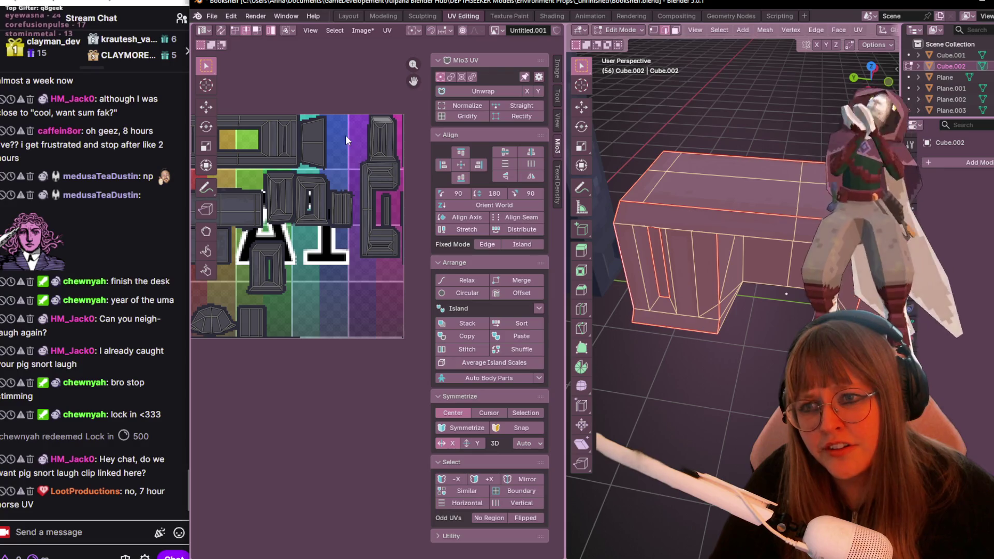
{"action": "middle_click_drag", "start_coordinate": [738, 256], "coordinate": [776, 264]}
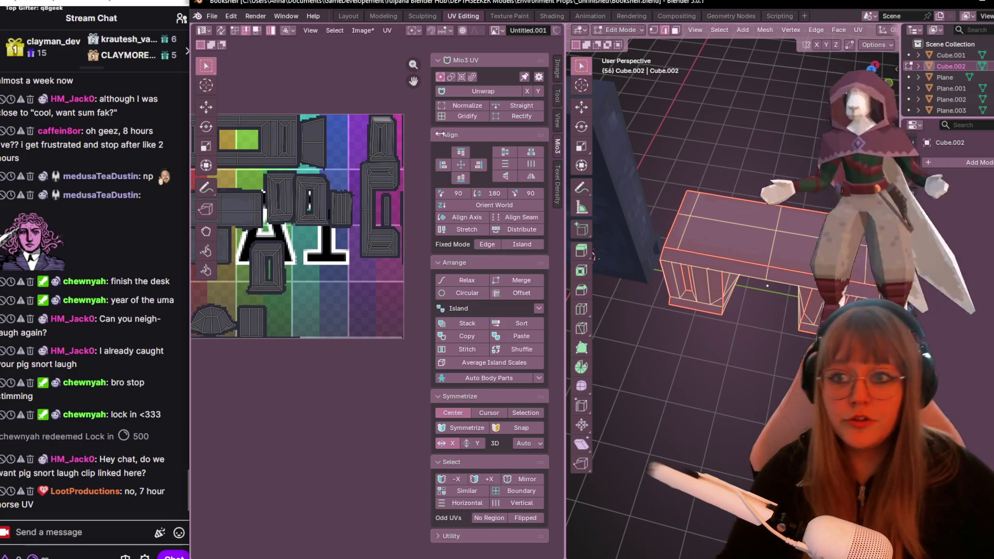
{"action": "scroll", "coordinate": [305, 247], "scroll_direction": "up", "scroll_amount": 1}
{"action": "middle_click_drag", "start_coordinate": [305, 246], "coordinate": [332, 302]}
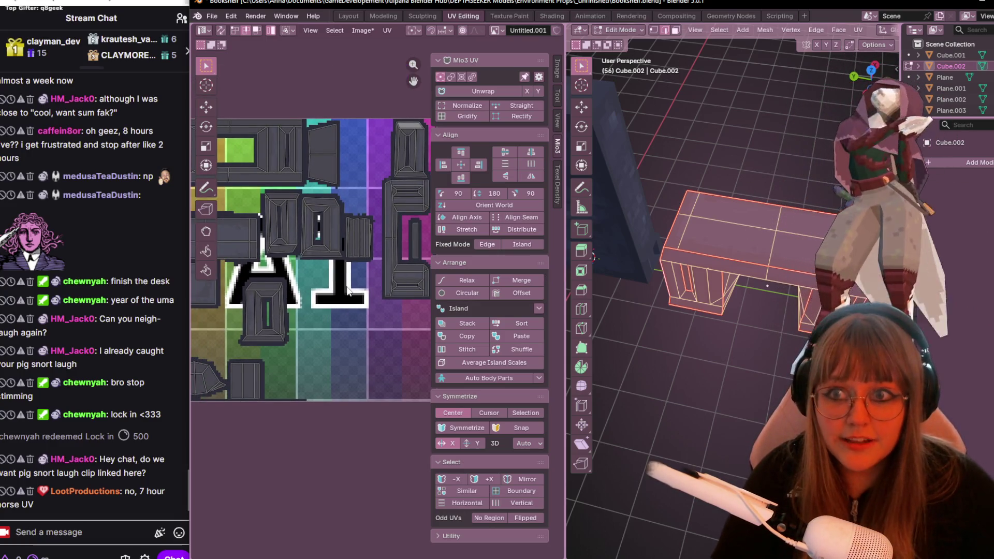
{"action": "scroll", "coordinate": [687, 203], "scroll_direction": "up", "scroll_amount": 2}
{"action": "middle_click_drag", "start_coordinate": [687, 225], "coordinate": [687, 203]}
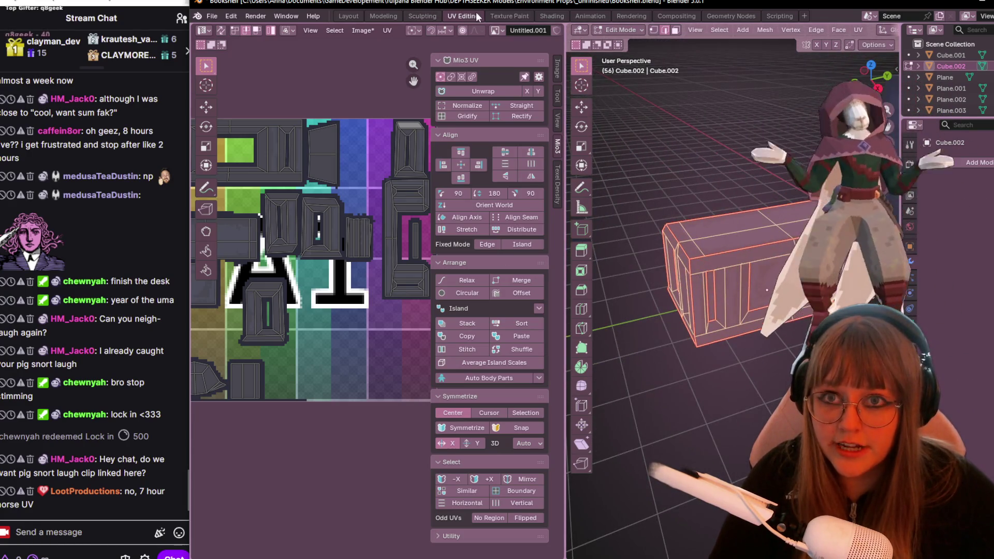
{"action": "left_click", "coordinate": [509, 16]}
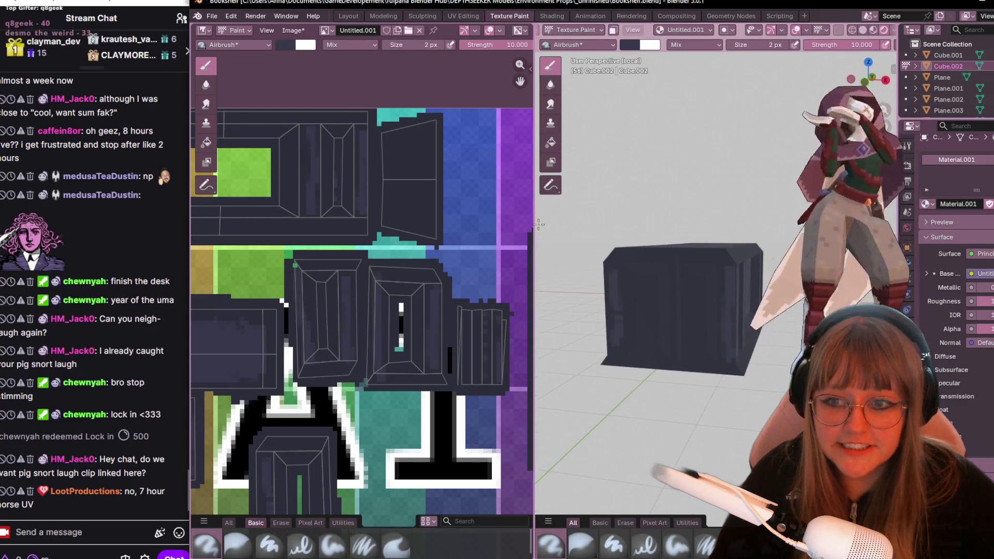
View the desk straight on from its right side and centre the enlarged panel island in the image view.
{"action": "mouse_move", "coordinate": [652, 264]}
{"action": "middle_mouse_down"}
{"action": "mouse_move", "coordinate": [678, 269]}
{"action": "mouse_move", "coordinate": [536, 242]}
{"action": "mouse_move", "coordinate": [516, 135]}
{"action": "middle_mouse_up"}
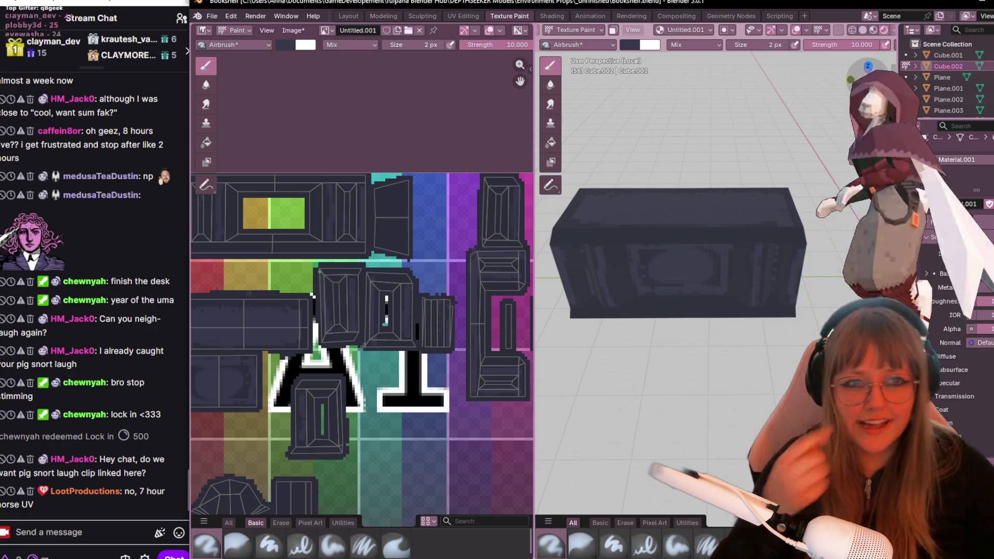
{"action": "key", "text": "KP_3"}
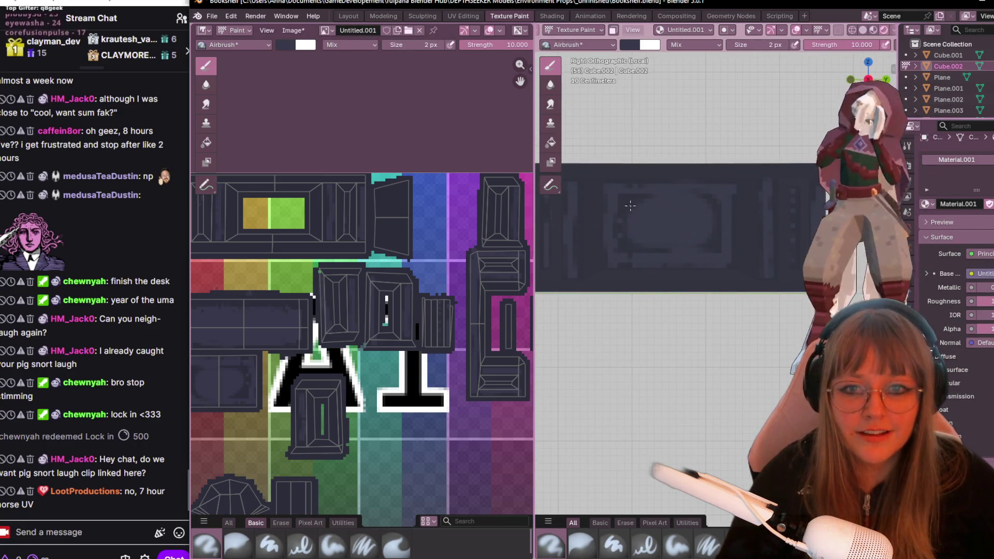
{"action": "middle_click_drag", "start_coordinate": [326, 311], "coordinate": [480, 194]}
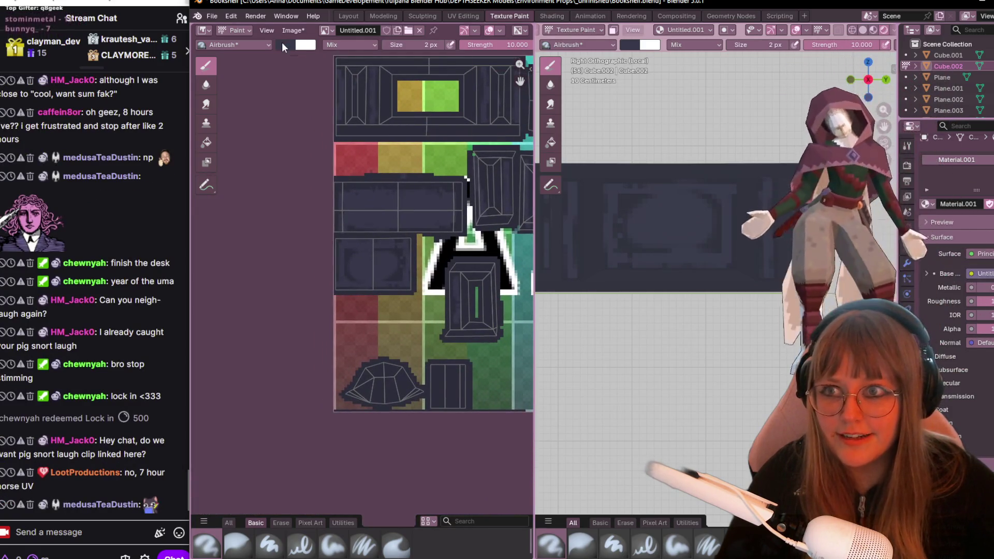
{"action": "scroll", "coordinate": [425, 228], "scroll_direction": "up", "scroll_amount": 3}
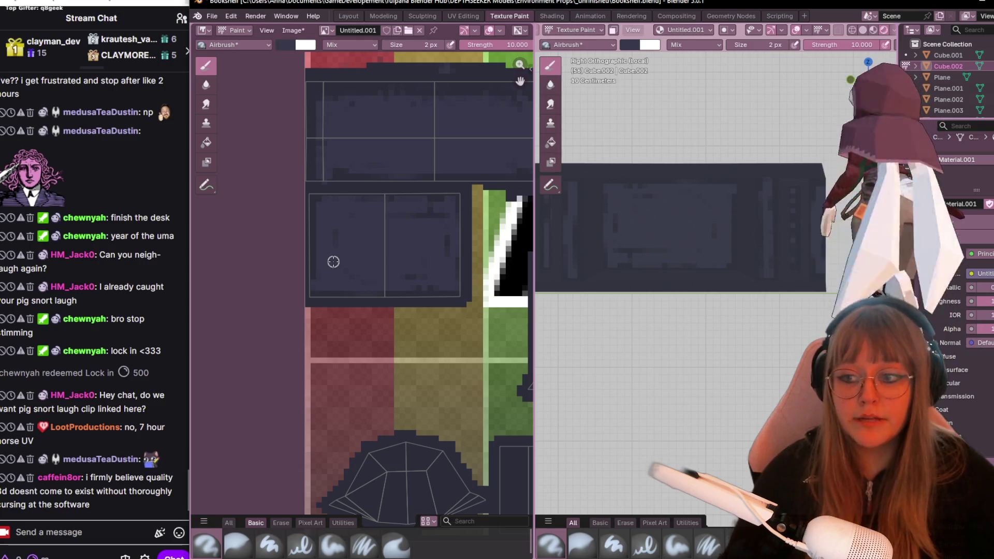
{"action": "scroll", "coordinate": [334, 265], "scroll_direction": "up", "scroll_amount": 1}
{"action": "middle_click_drag", "start_coordinate": [379, 229], "coordinate": [425, 282]}
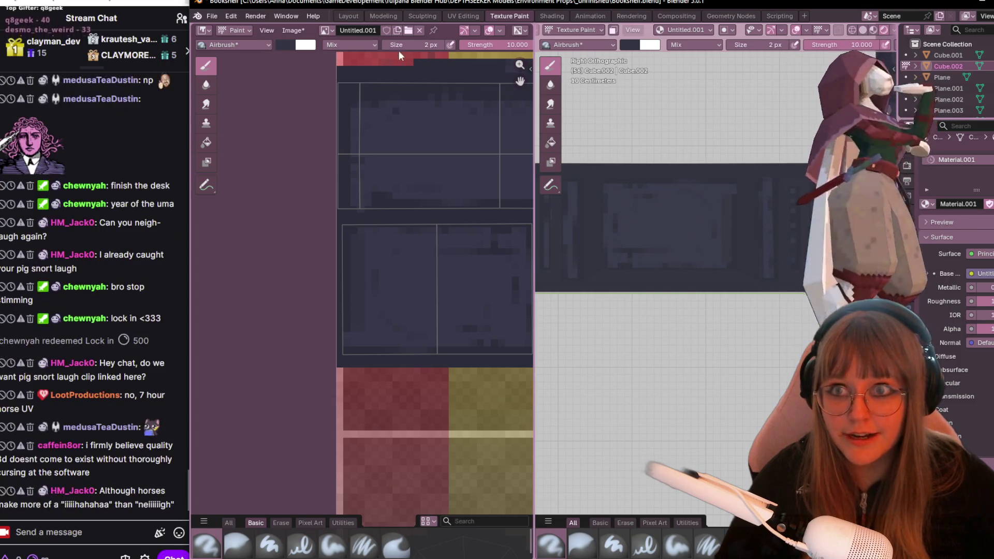
Shrink the paint brush to one pixel, reframe the panel area, and bring up the Image menu's file options.
{"action": "left_click", "coordinate": [393, 45]}
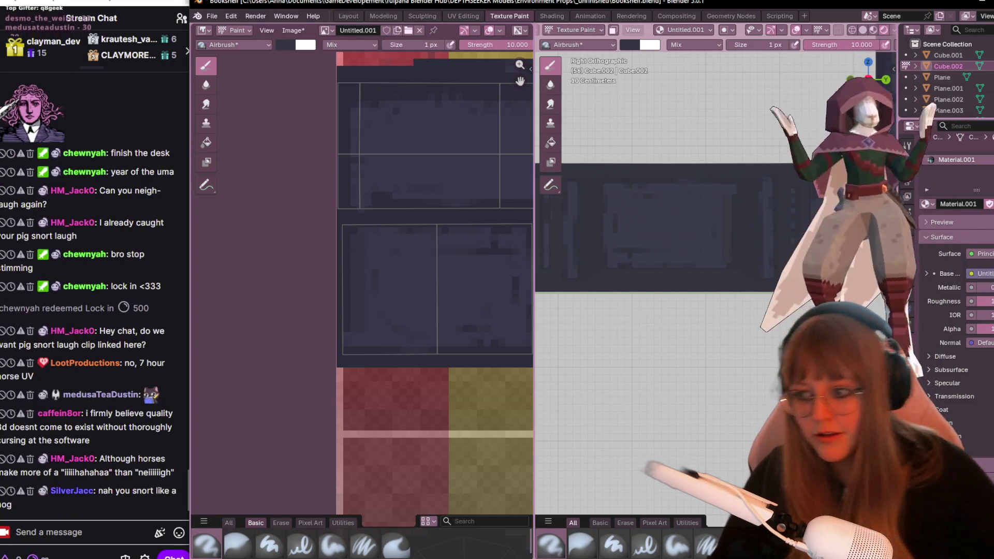
{"action": "scroll", "coordinate": [481, 194], "scroll_direction": "up", "scroll_amount": 1}
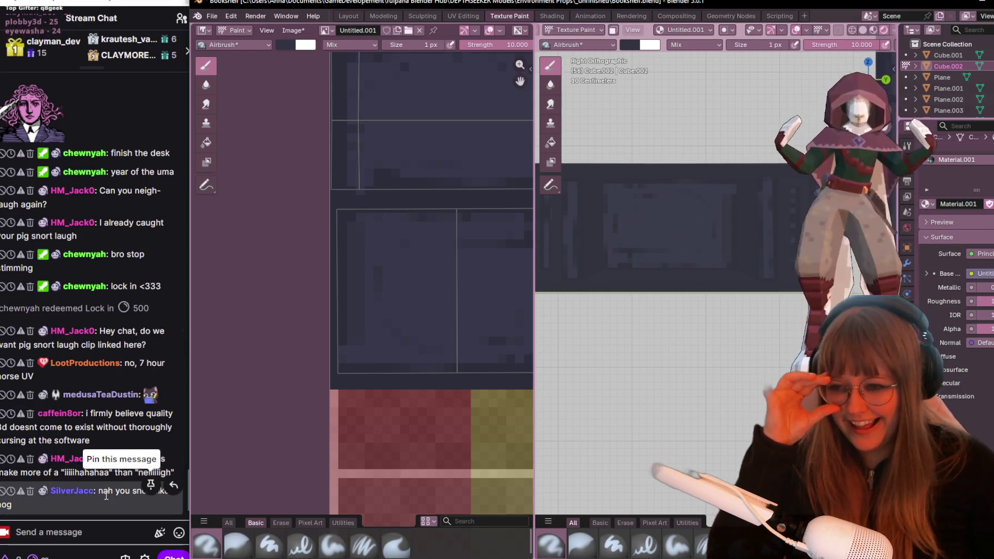
{"action": "left_click", "coordinate": [150, 487]}
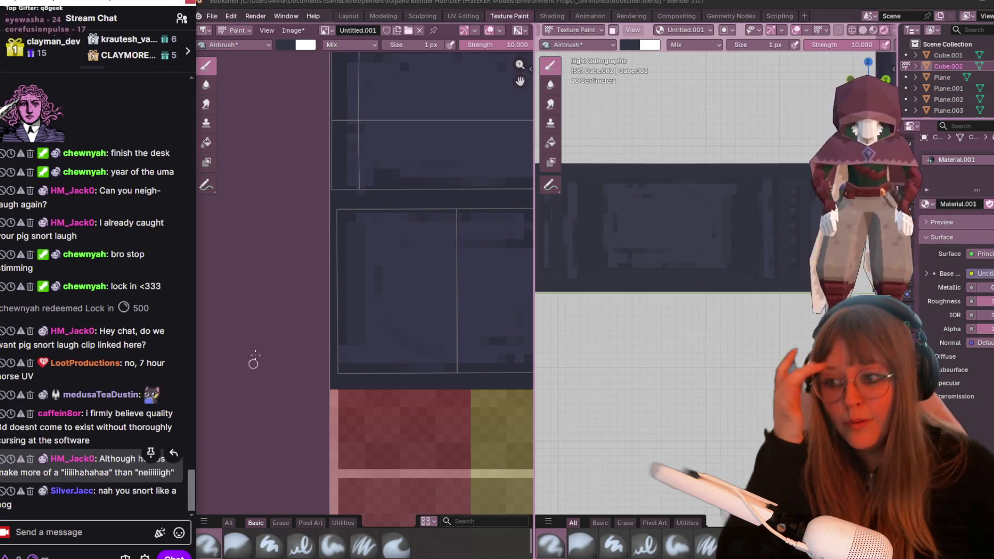
{"action": "scroll", "coordinate": [404, 301], "scroll_direction": "up", "scroll_amount": 1}
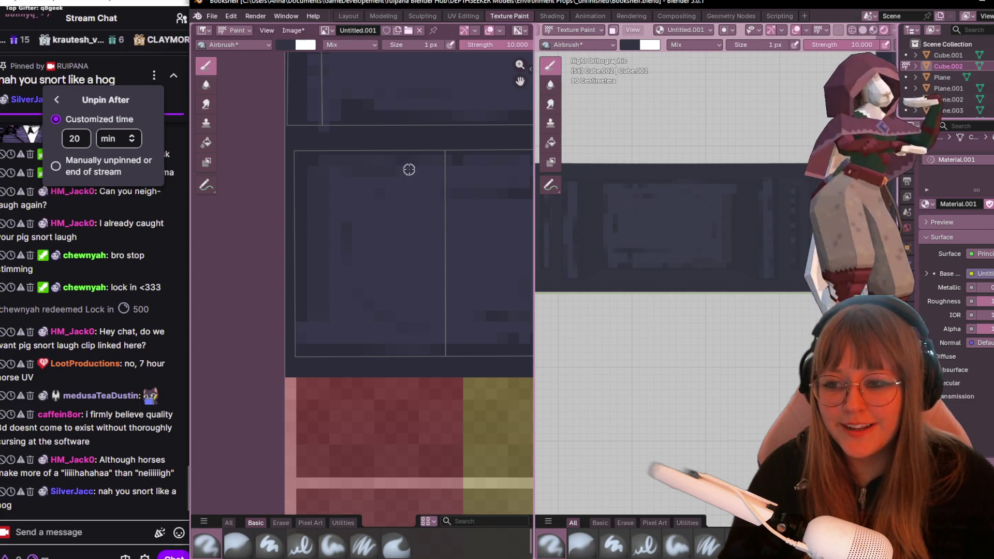
{"action": "middle_click_drag", "start_coordinate": [409, 169], "coordinate": [310, 167]}
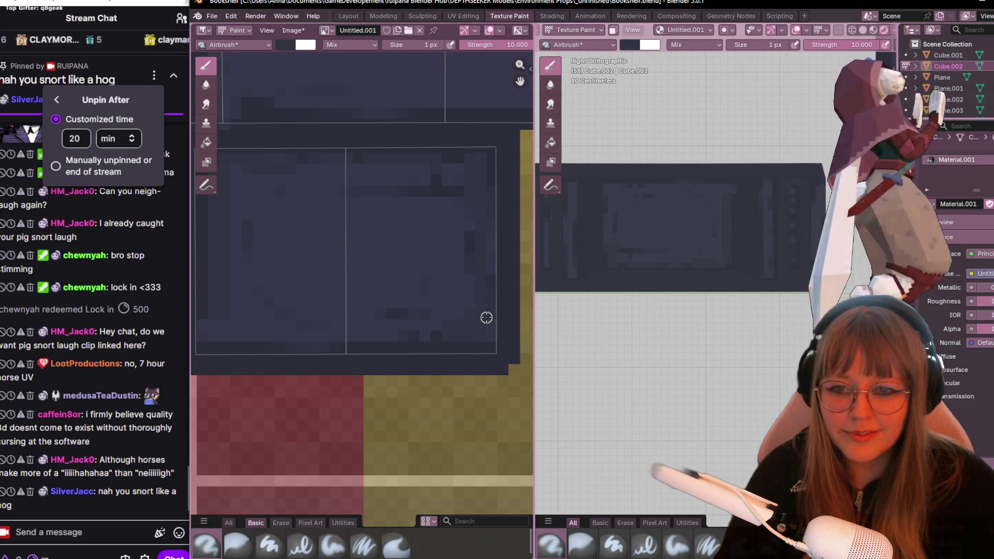
{"action": "middle_click_drag", "start_coordinate": [458, 293], "coordinate": [505, 279]}
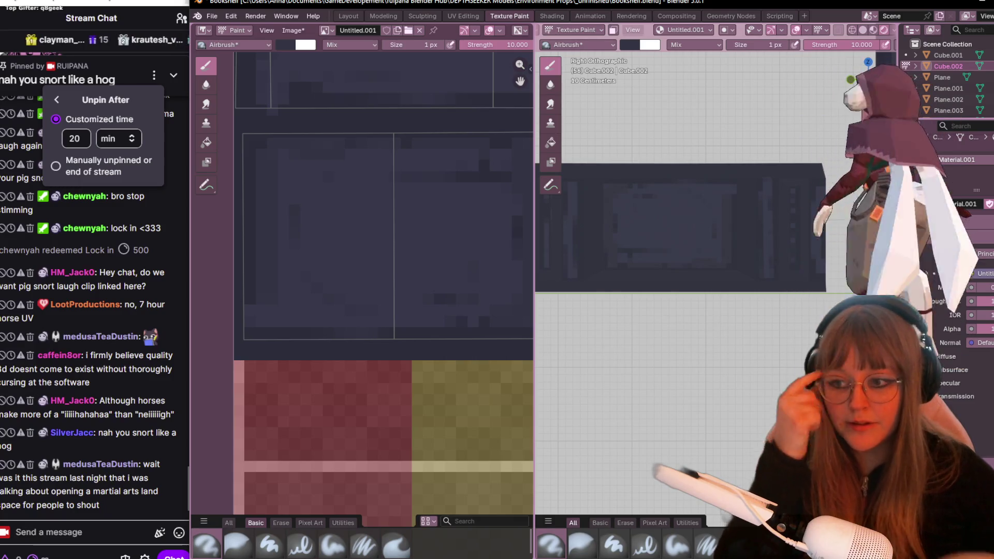
{"action": "middle_click_drag", "start_coordinate": [234, 370], "coordinate": [191, 317]}
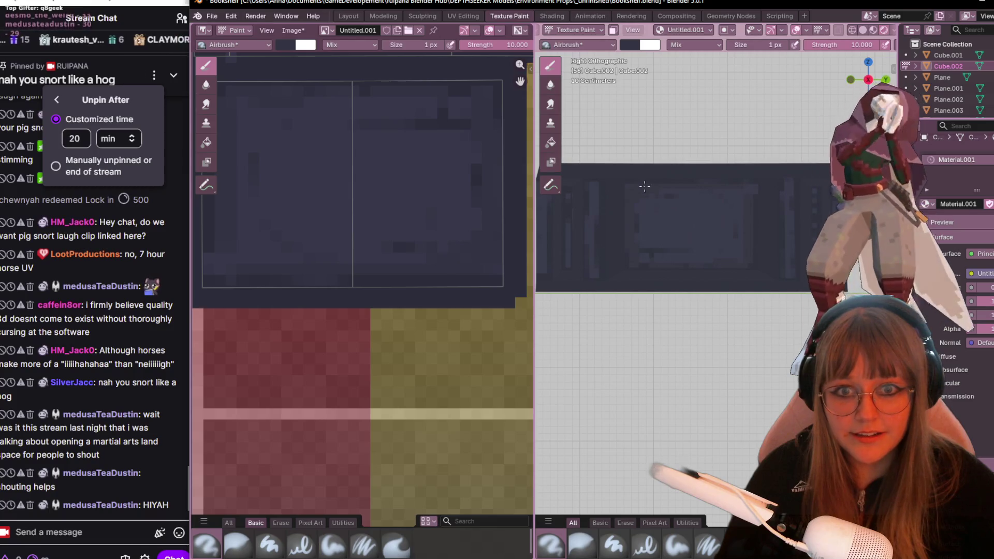
{"action": "middle_click_drag", "start_coordinate": [642, 187], "coordinate": [590, 213], "text": "shift"}
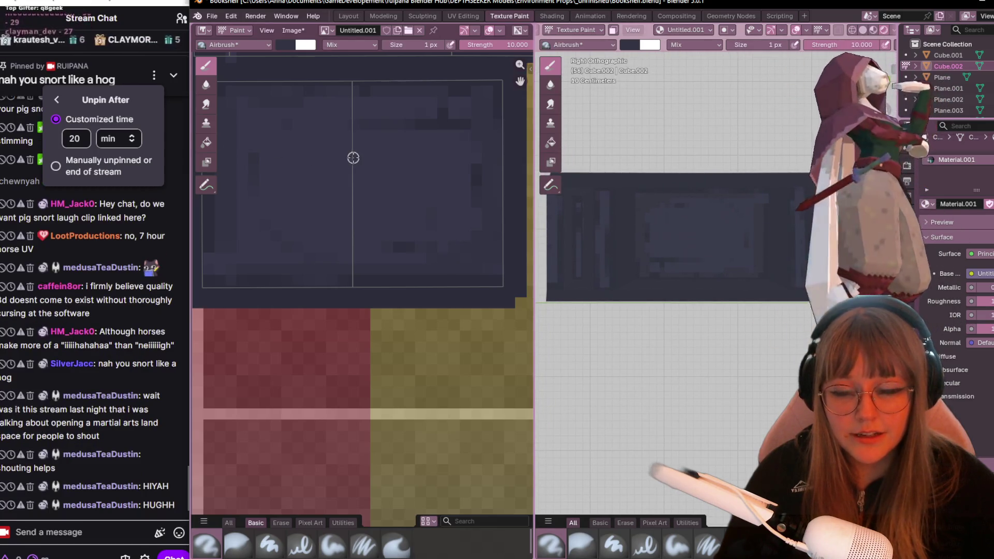
{"action": "scroll", "coordinate": [368, 160], "scroll_direction": "down", "scroll_amount": 1}
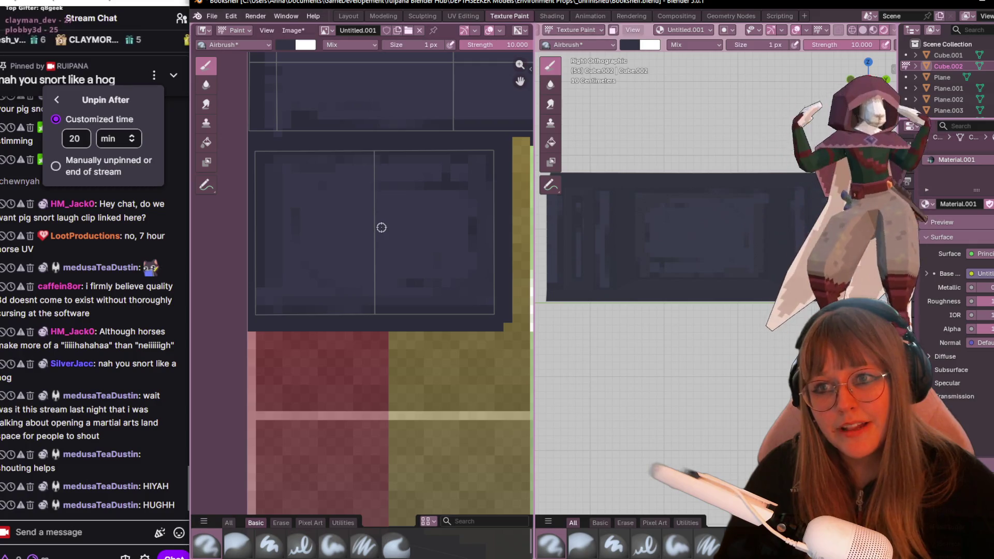
{"action": "scroll", "coordinate": [382, 227], "scroll_direction": "down", "scroll_amount": 1}
{"action": "scroll", "coordinate": [383, 224], "scroll_direction": "down", "scroll_amount": 1}
{"action": "left_click", "coordinate": [293, 29]}
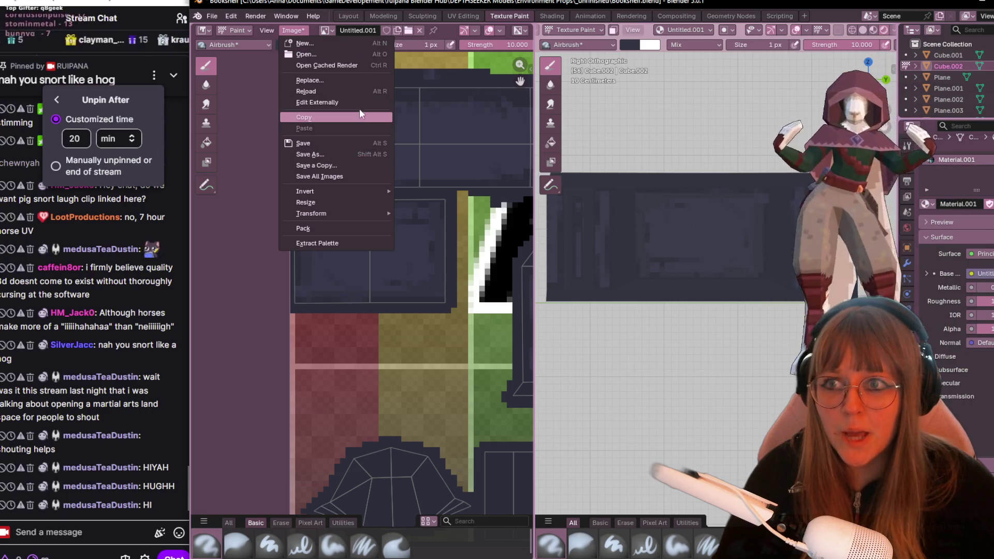
Dismiss the texture file options and bring up the Windows Start menu.
{"action": "left_click", "coordinate": [376, 155]}
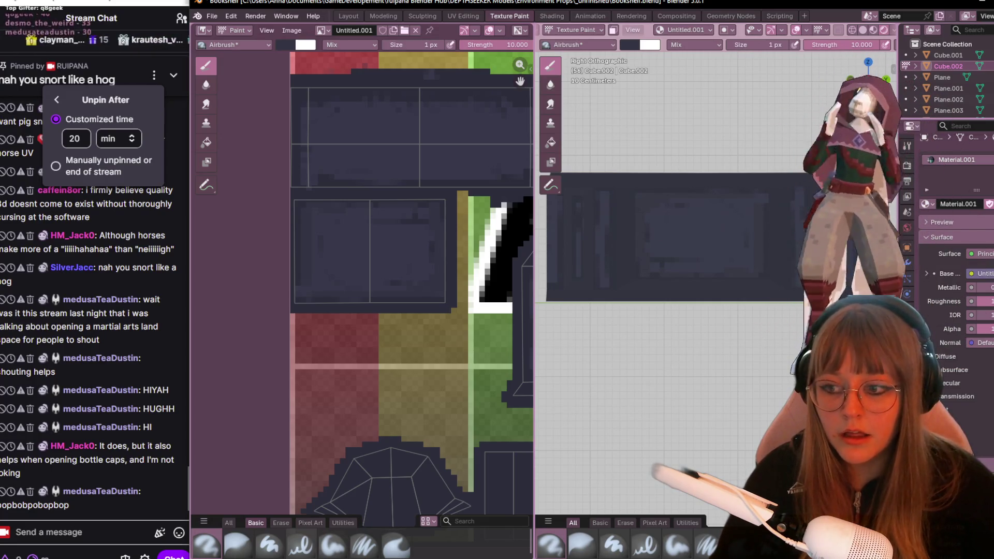
{"action": "key", "text": "super"}
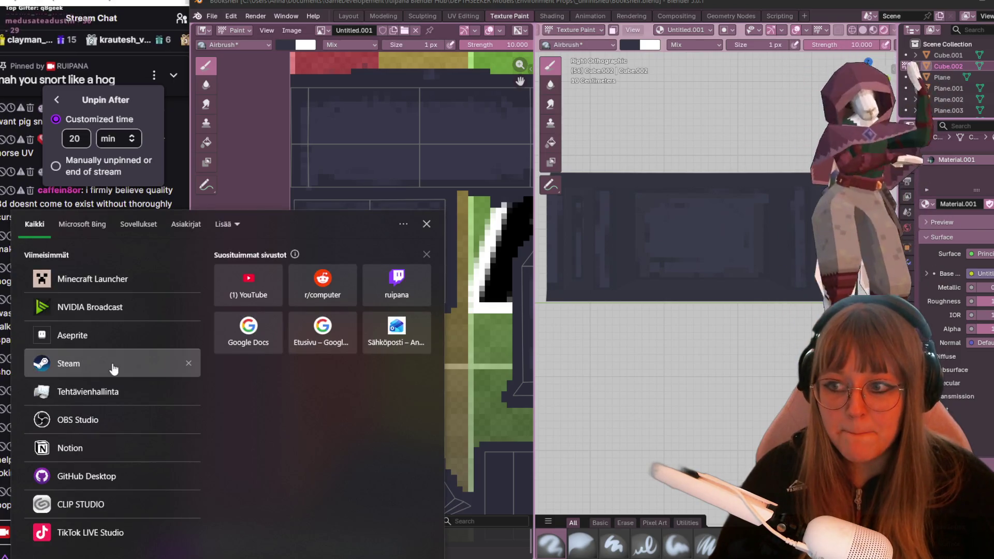
Launch Aseprite, open BookShelf.png from recent files and close it again.
{"action": "left_click", "coordinate": [123, 339]}
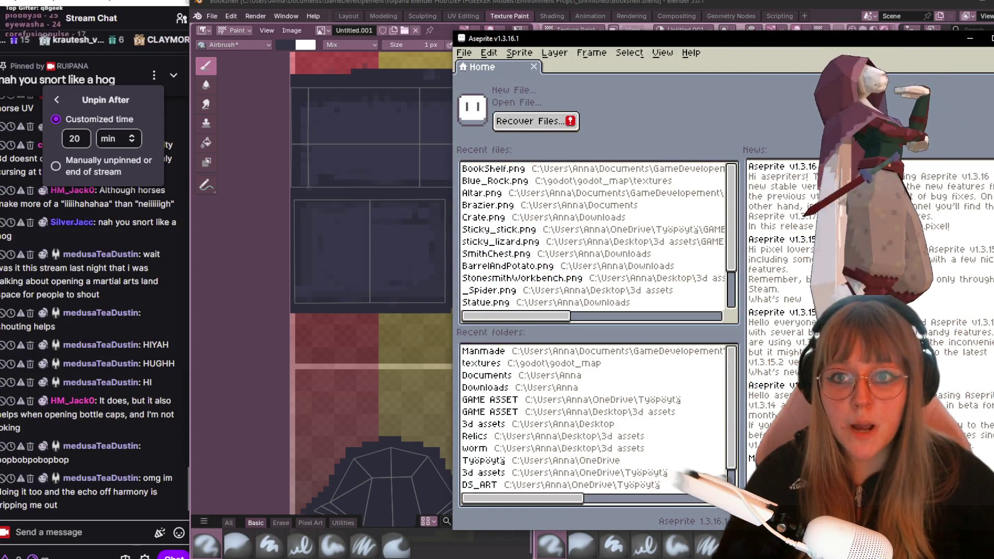
{"action": "left_click", "coordinate": [463, 53]}
{"action": "mouse_move", "coordinate": [494, 92]}
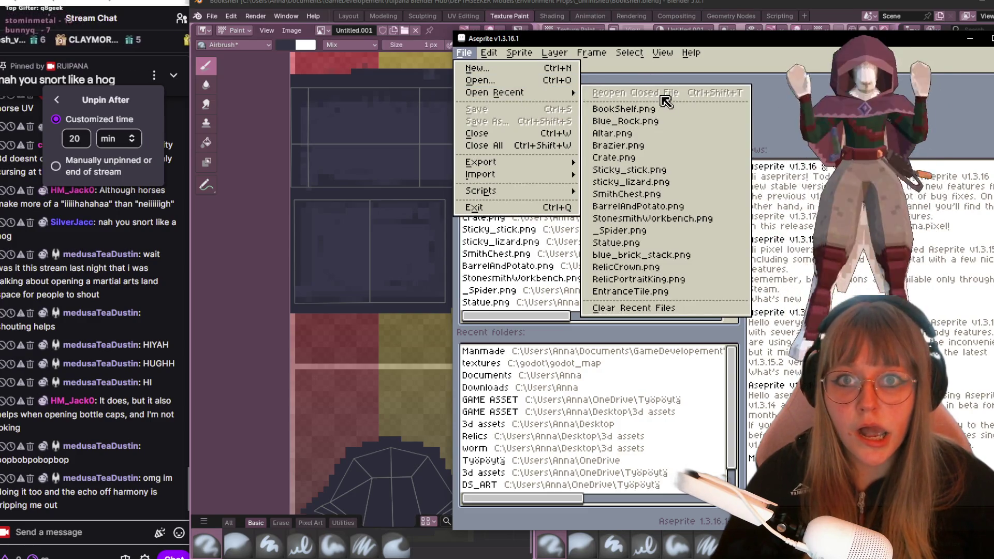
{"action": "left_click", "coordinate": [613, 109]}
{"action": "scroll", "coordinate": [850, 189], "scroll_direction": "up", "scroll_amount": 1}
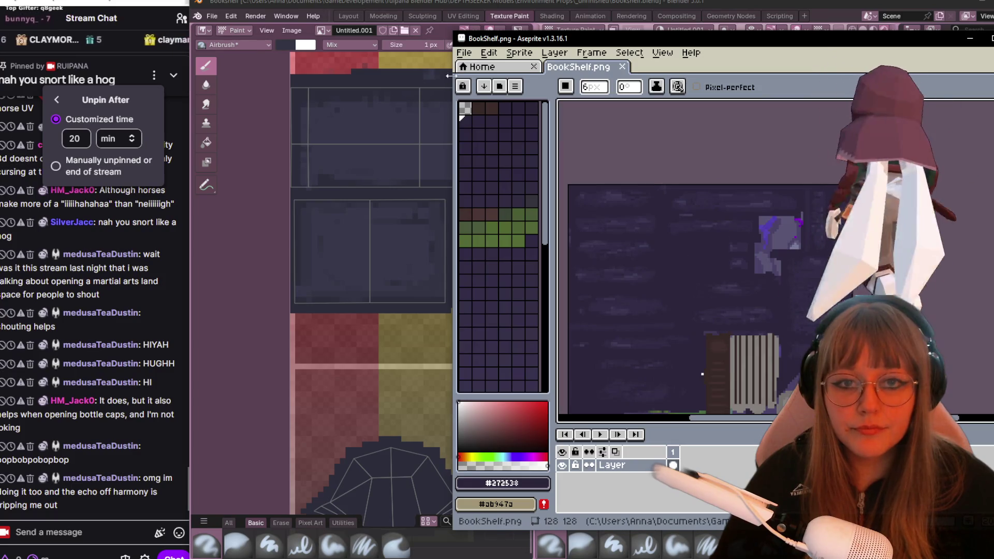
{"action": "left_click", "coordinate": [622, 68]}
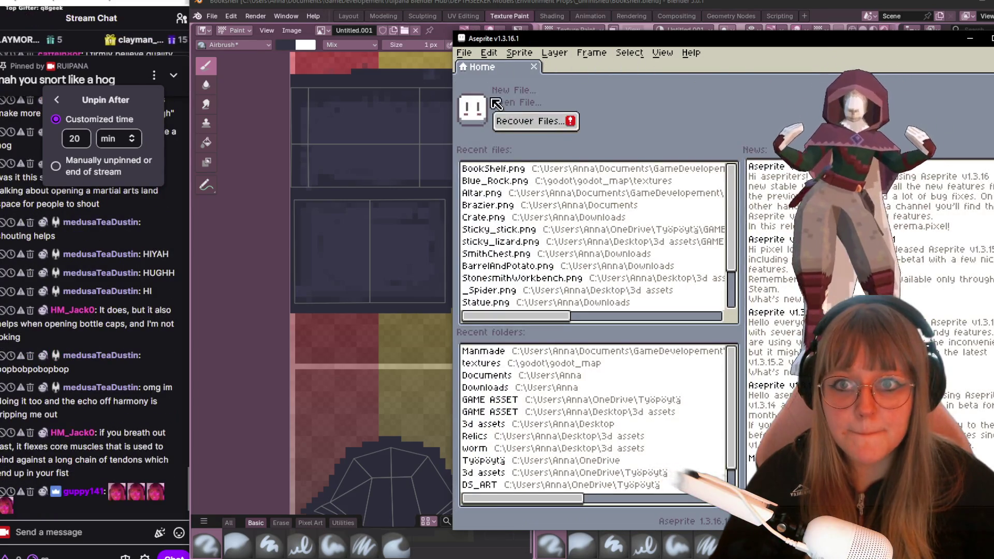
Start browsing for an image to open, then cancel back to the Aseprite home screen.
{"action": "left_click", "coordinate": [463, 52]}
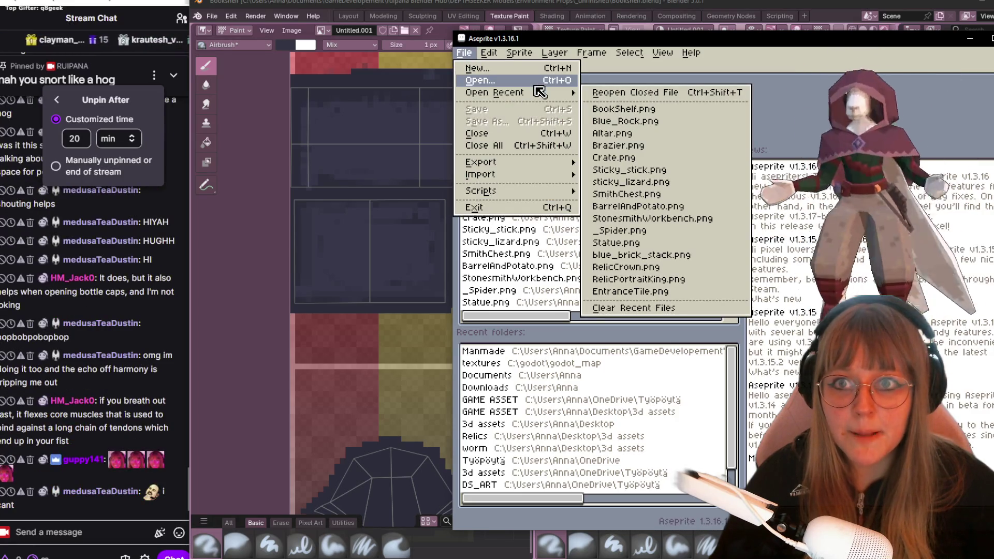
{"action": "left_click", "coordinate": [534, 81]}
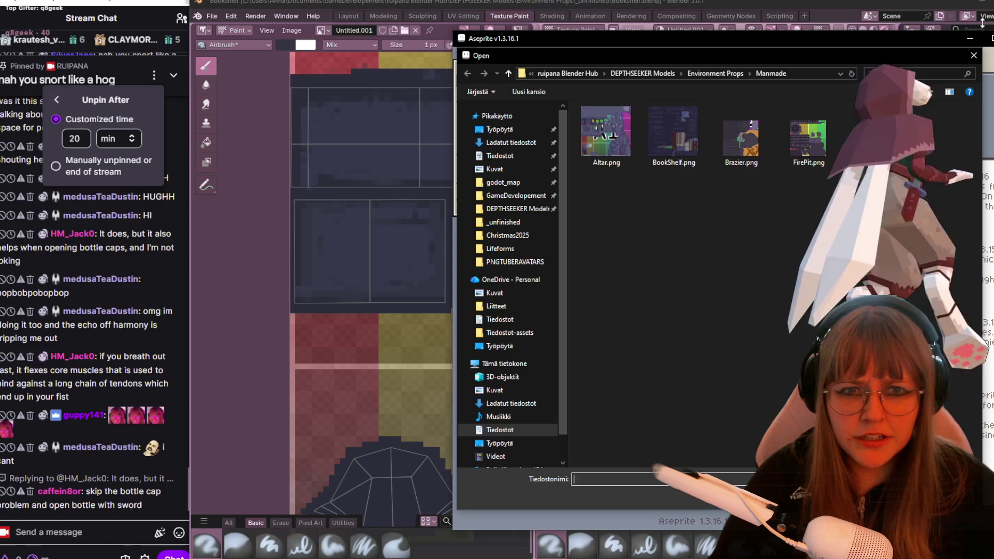
{"action": "left_click", "coordinate": [971, 56]}
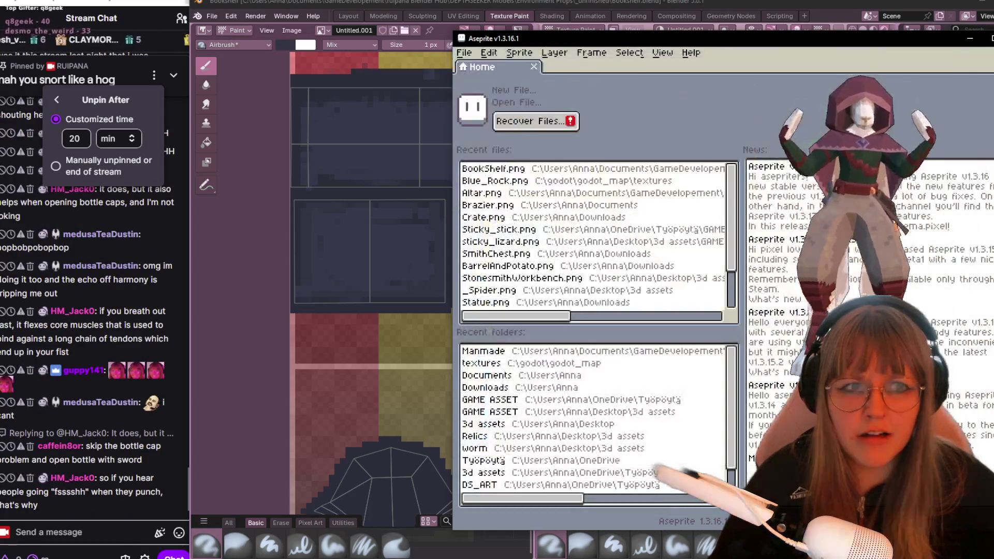
Bring Blender forward and choose Save As for the painted desk texture from the Image menu.
{"action": "left_click", "coordinate": [316, 556]}
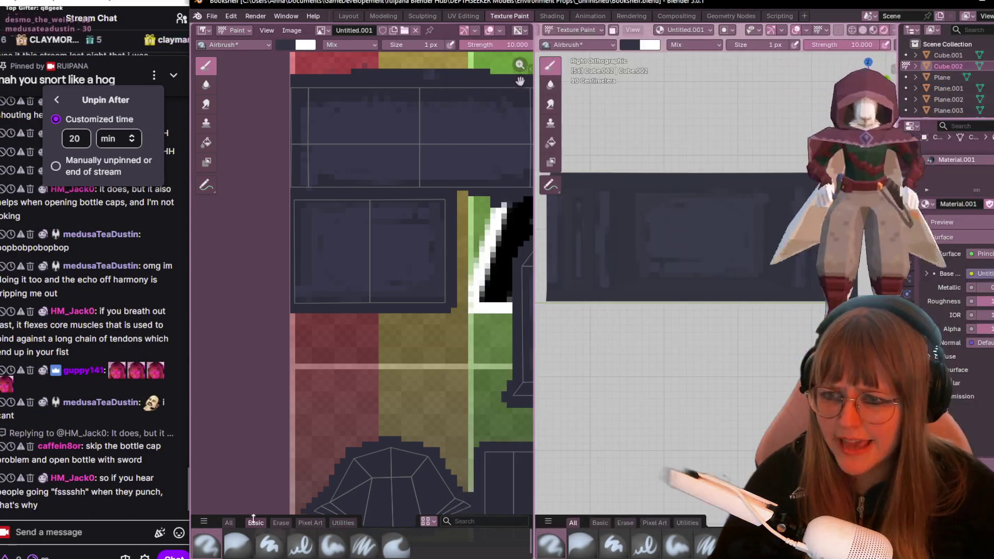
{"action": "left_click", "coordinate": [293, 32]}
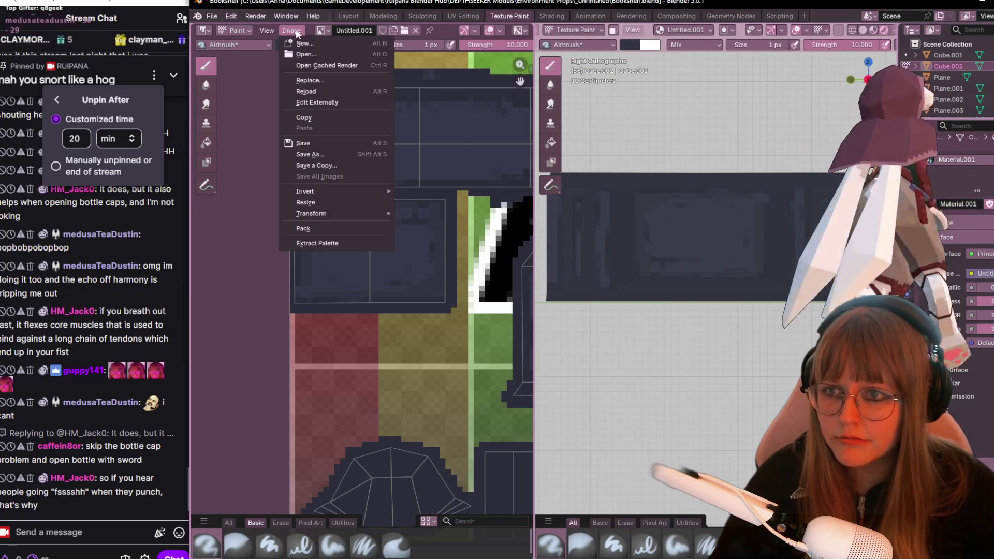
{"action": "left_click", "coordinate": [349, 158]}
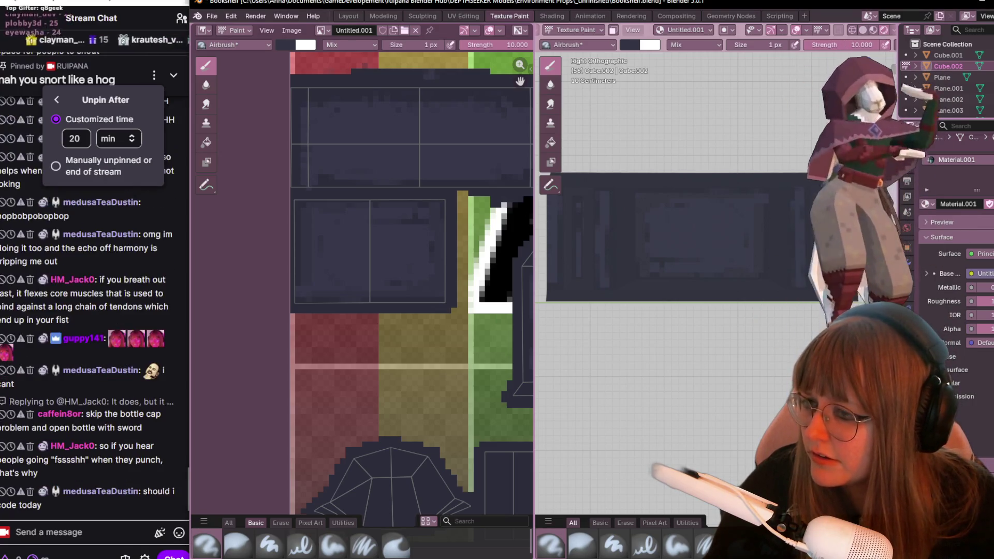
{"action": "left_click", "coordinate": [292, 31]}
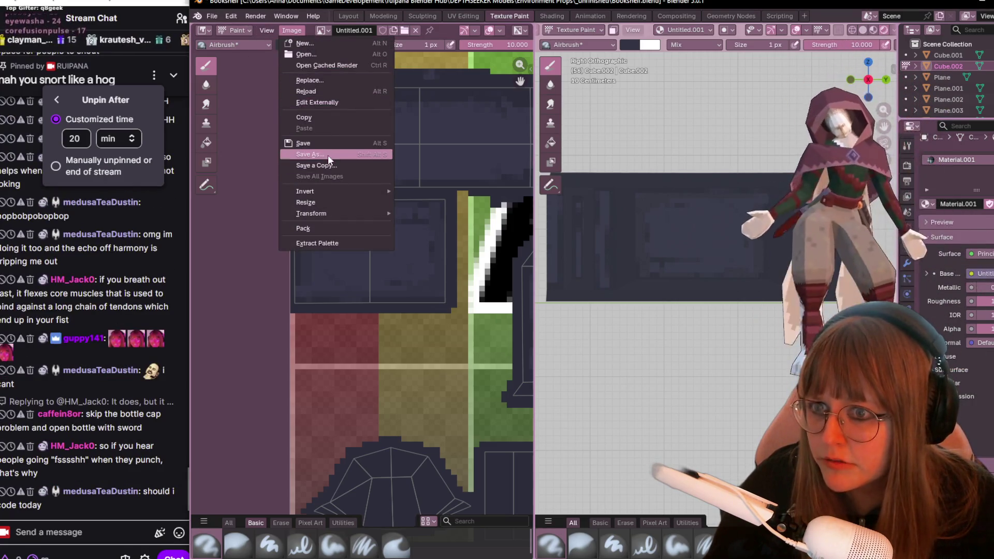
{"action": "left_click", "coordinate": [328, 155]}
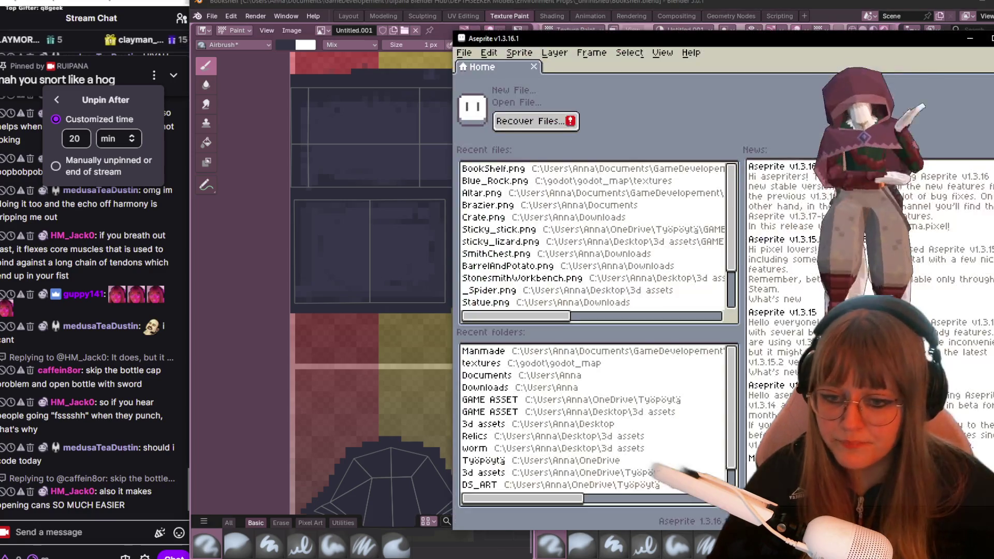
Open Desk.png from the Manmade folder for editing in Aseprite.
{"action": "left_click", "coordinate": [463, 51]}
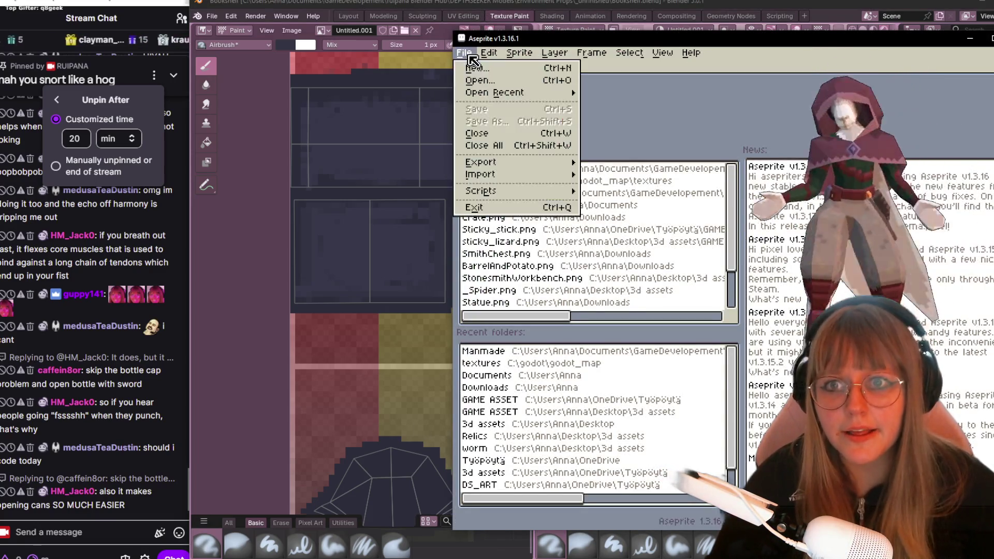
{"action": "mouse_move", "coordinate": [495, 93]}
{"action": "left_click", "coordinate": [507, 80]}
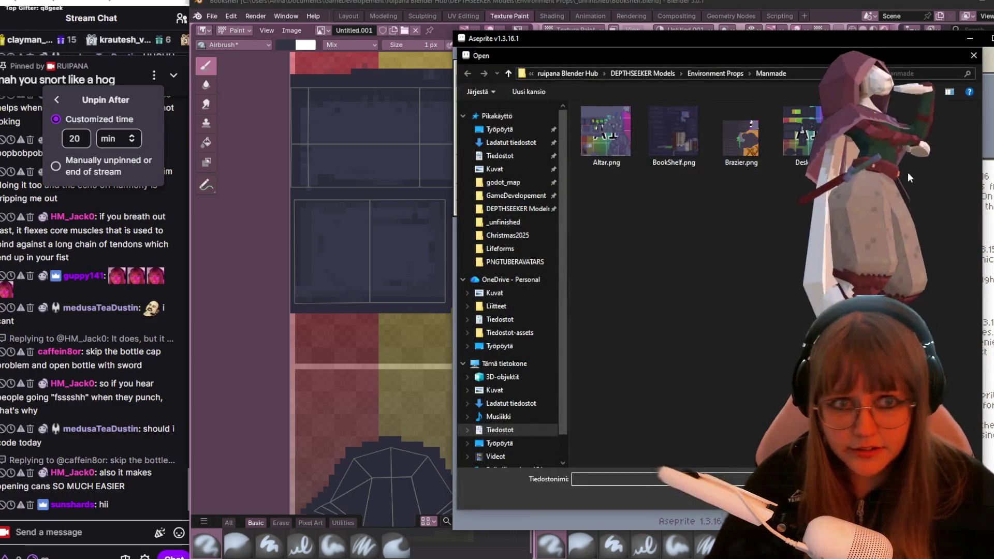
{"action": "left_click", "coordinate": [811, 127]}
{"action": "double_click", "coordinate": [811, 127]}
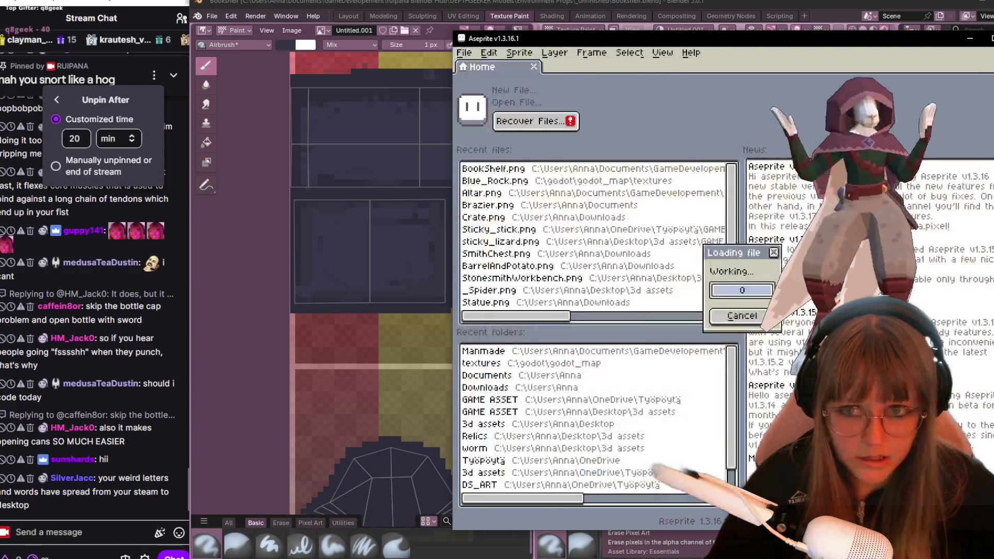
{"action": "scroll", "coordinate": [581, 245], "scroll_direction": "up", "scroll_amount": 5}
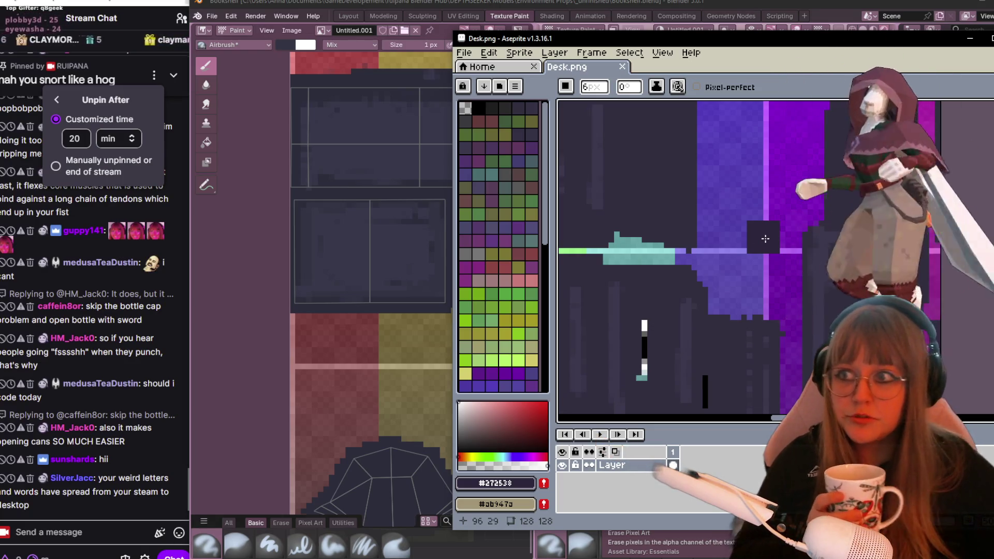
{"action": "scroll", "coordinate": [88, 282], "scroll_direction": "up", "scroll_amount": 5}
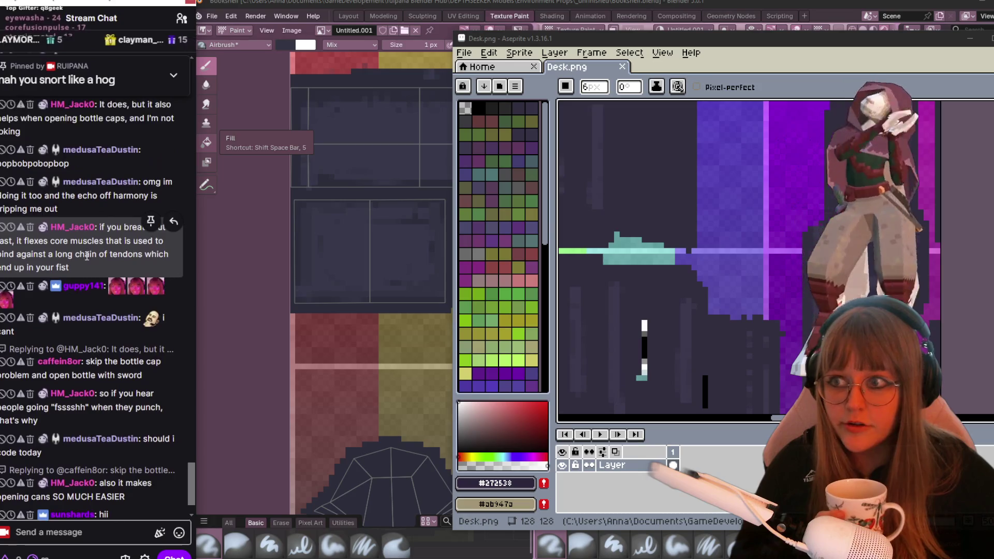
{"action": "scroll", "coordinate": [93, 310], "scroll_direction": "down", "scroll_amount": 3}
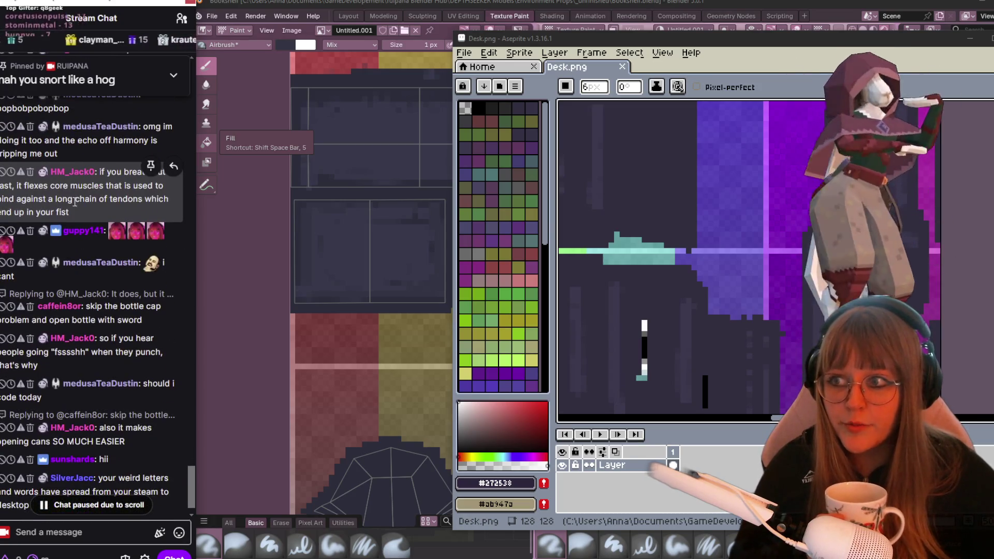
{"action": "mouse_move", "coordinate": [85, 350]}
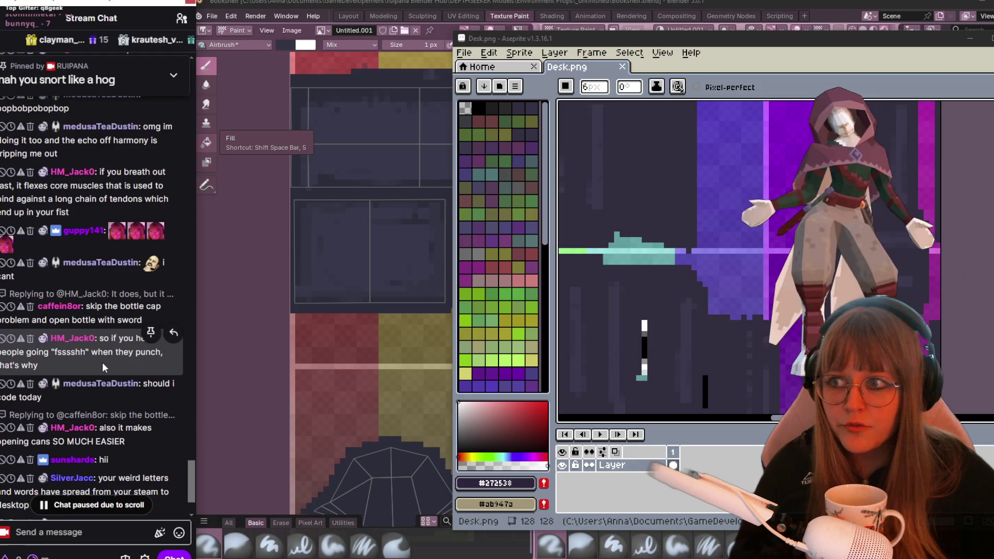
{"action": "scroll", "coordinate": [102, 362], "scroll_direction": "down", "scroll_amount": 2}
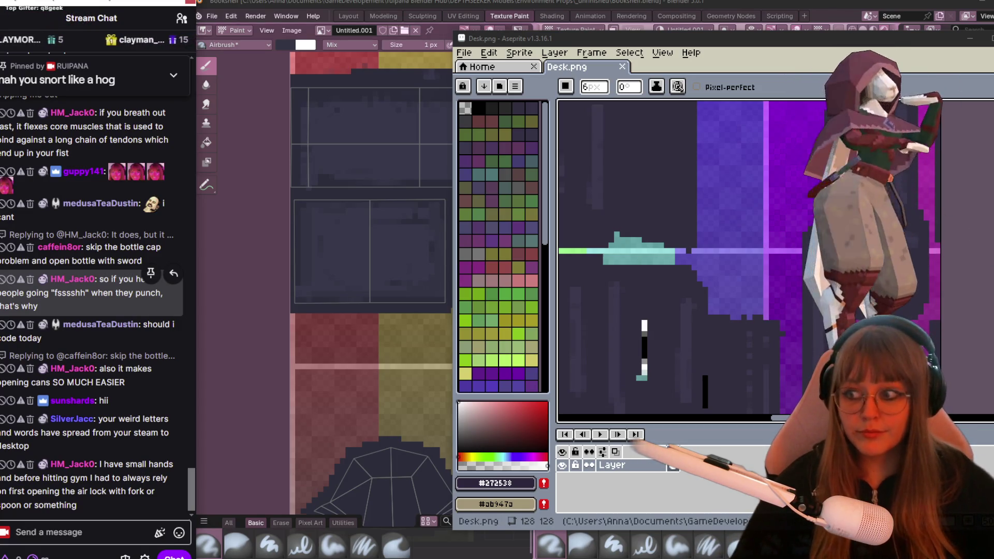
Bring the dark desk panel into view and enlarge the Aseprite window upward.
{"action": "middle_click_drag", "start_coordinate": [830, 279], "coordinate": [733, 230]}
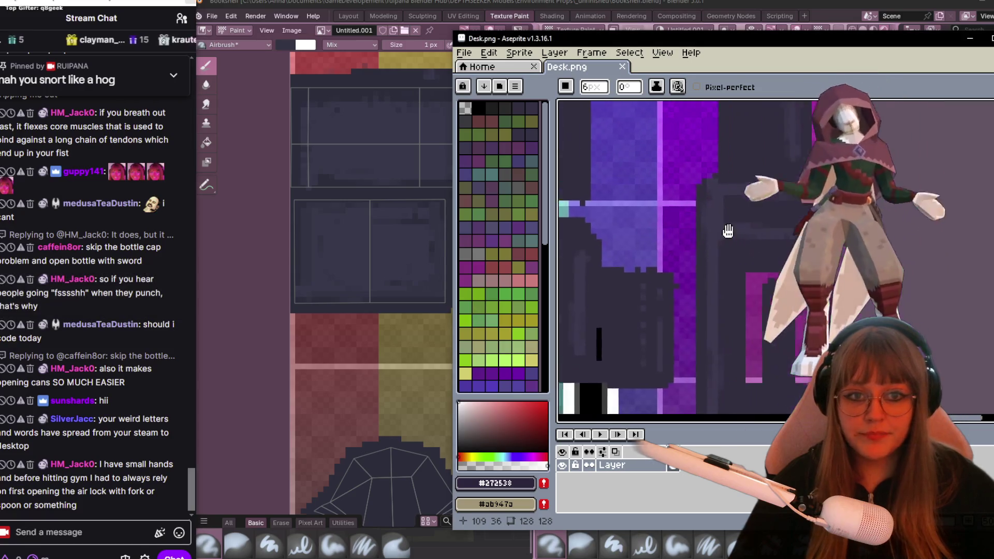
{"action": "scroll", "coordinate": [702, 206], "scroll_direction": "up", "scroll_amount": 2}
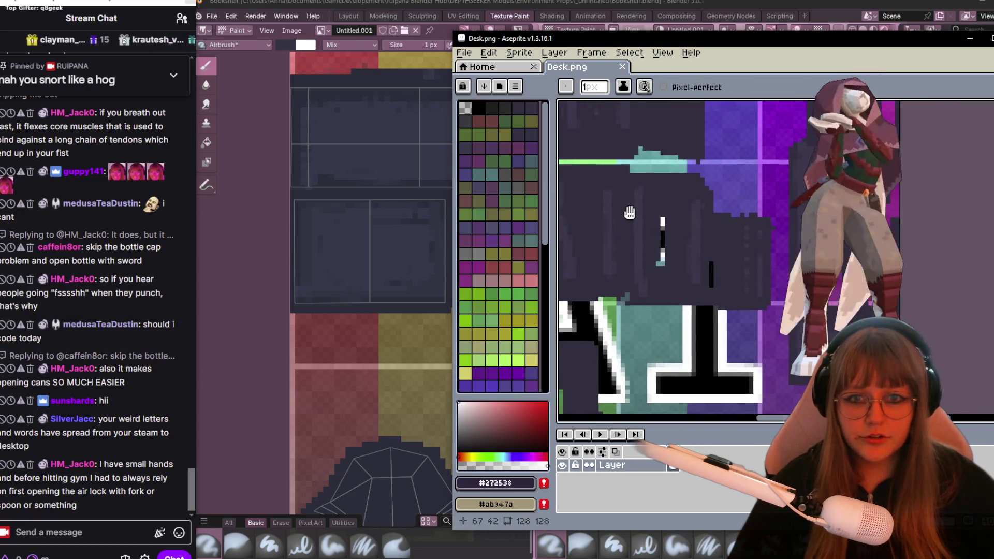
{"action": "mouse_move", "coordinate": [698, 38]}
{"action": "left_mouse_down"}
{"action": "mouse_move", "coordinate": [643, 2]}
{"action": "mouse_move", "coordinate": [616, 10]}
{"action": "left_mouse_up"}
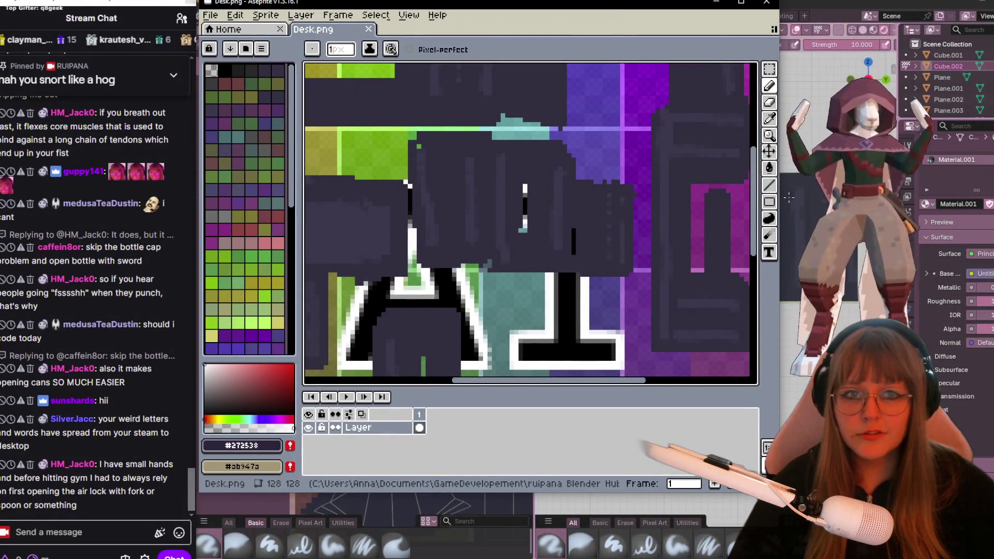
Widen the window, pan onto the dark desk panel and bring up the palette options menu.
{"action": "left_click_drag", "start_coordinate": [780, 194], "coordinate": [993, 194]}
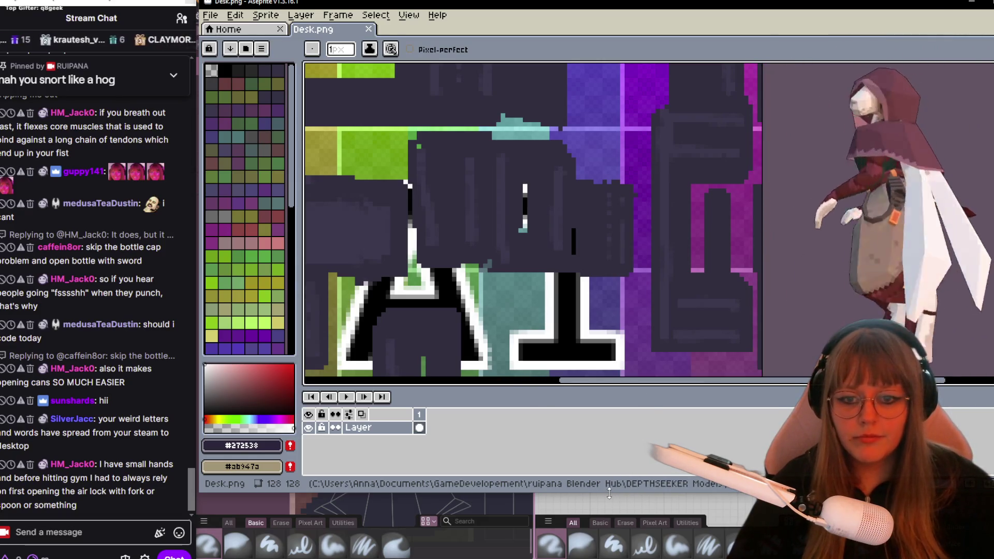
{"action": "left_click_drag", "start_coordinate": [609, 494], "coordinate": [609, 558]}
{"action": "middle_click_drag", "start_coordinate": [411, 168], "coordinate": [646, 172]}
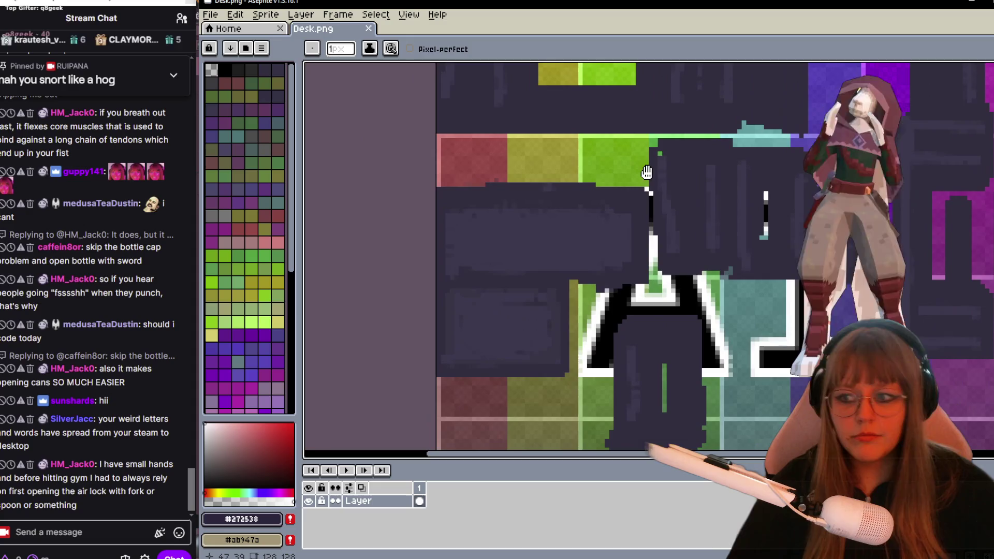
{"action": "middle_click_drag", "start_coordinate": [470, 329], "coordinate": [573, 291]}
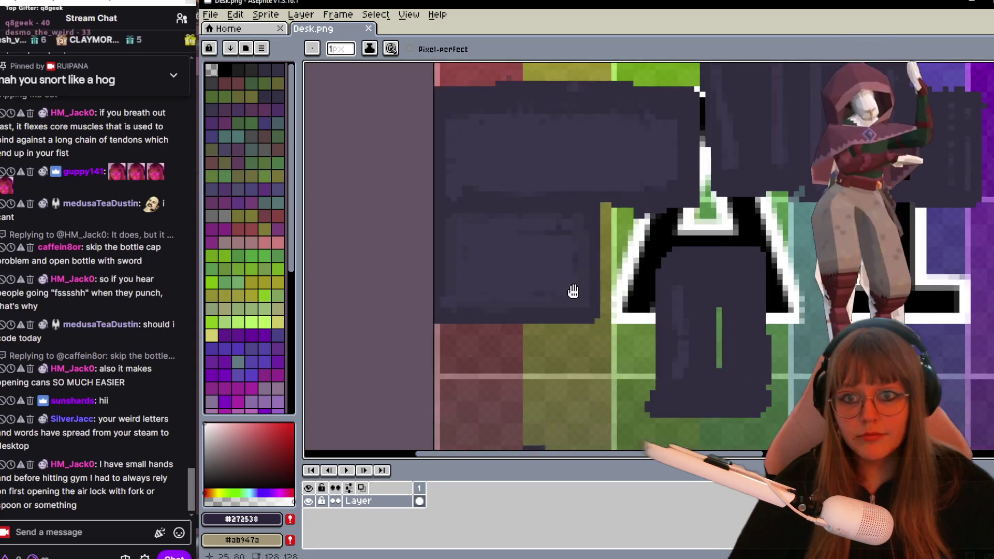
{"action": "scroll", "coordinate": [574, 291], "scroll_direction": "up", "scroll_amount": 2}
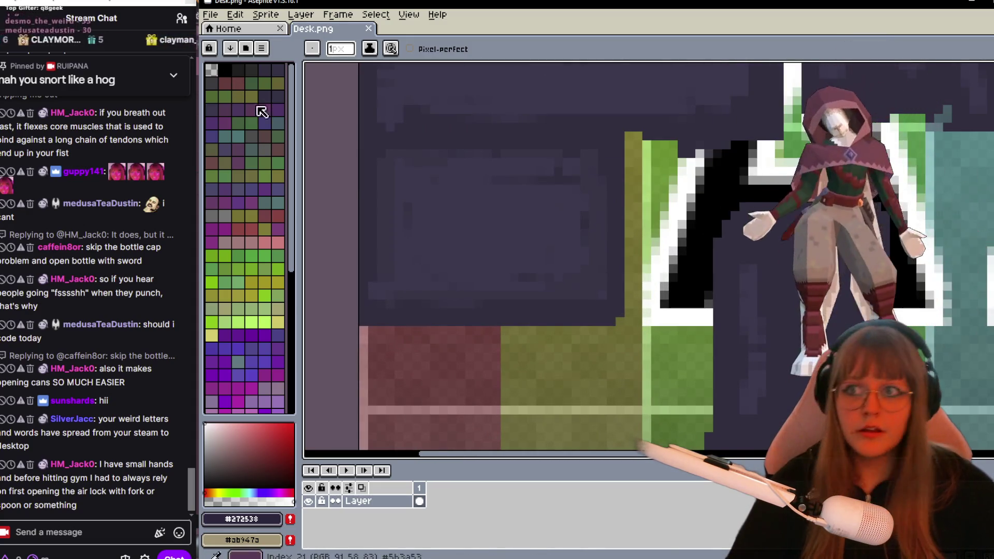
{"action": "left_click", "coordinate": [261, 48]}
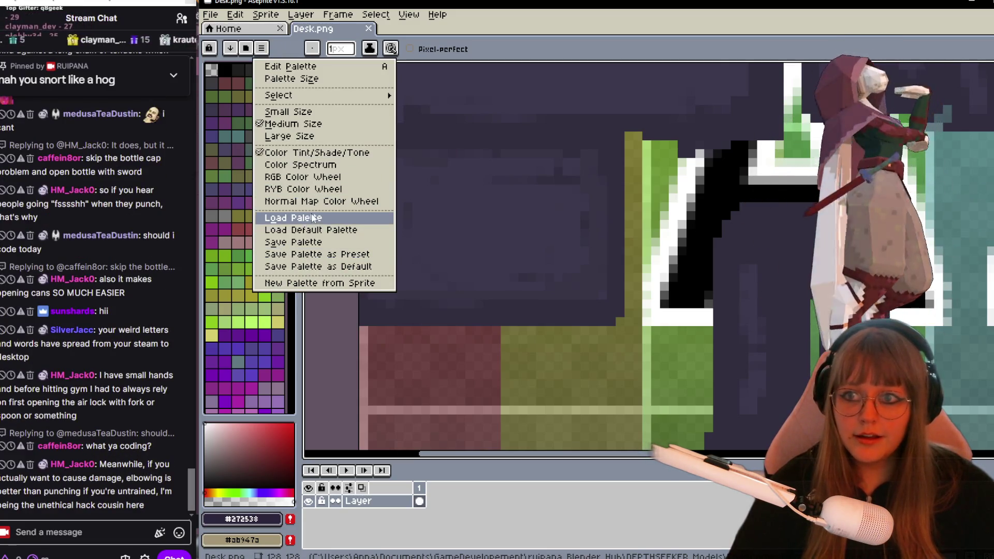
Cancel loading a palette file, then choose Load Default Palette instead.
{"action": "left_click", "coordinate": [310, 221]}
{"action": "left_click", "coordinate": [717, 431]}
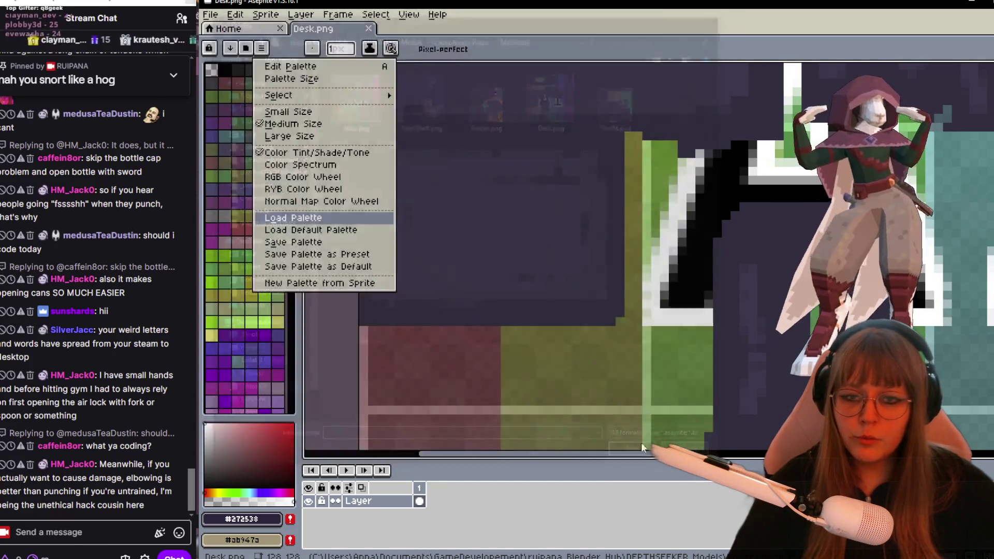
{"action": "left_click", "coordinate": [262, 49]}
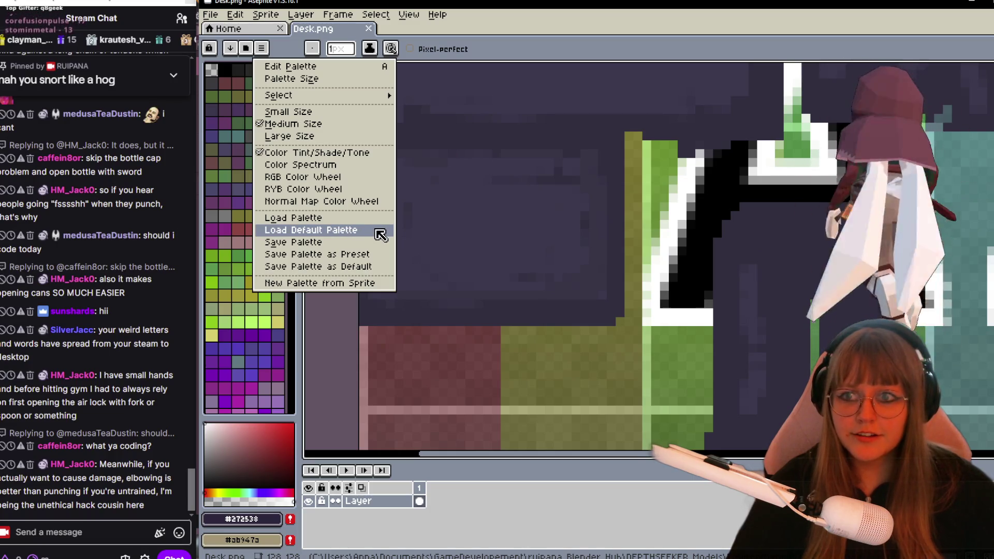
{"action": "left_click", "coordinate": [352, 231]}
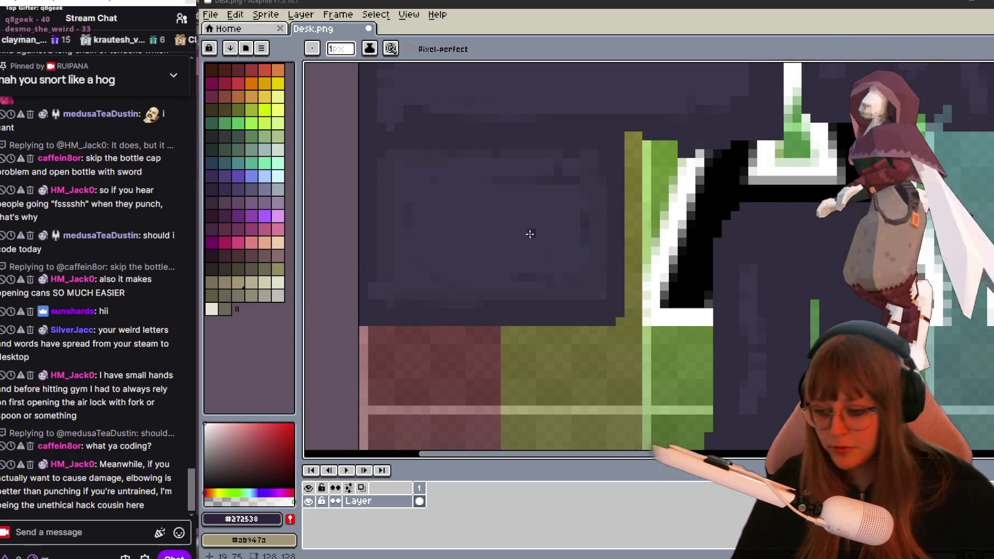
{"action": "middle_click_drag", "start_coordinate": [530, 234], "coordinate": [590, 243]}
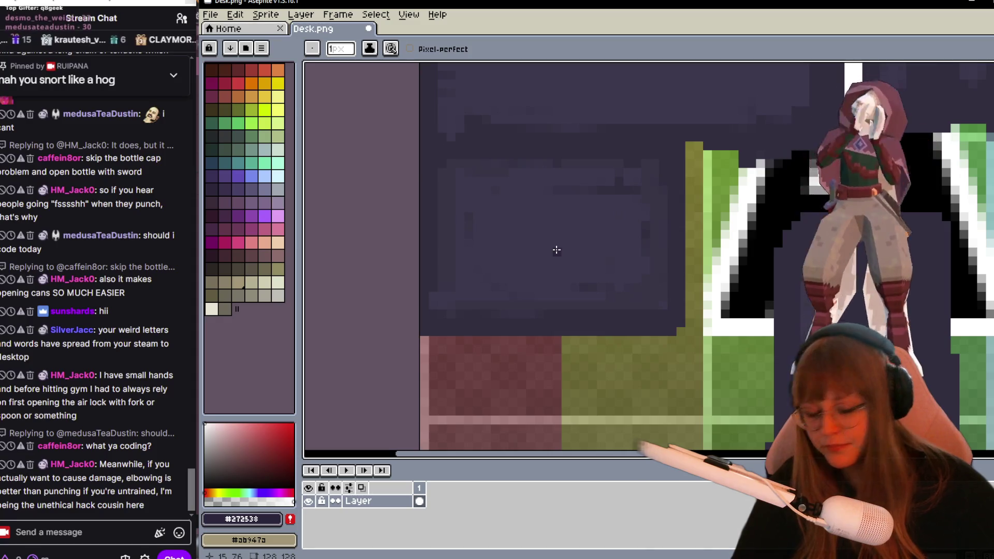
Undo the palette swap and toggle the layer's visibility to check the bare canvas.
{"action": "key", "text": "ctrl+z"}
{"action": "key", "text": "b"}
{"action": "scroll", "coordinate": [549, 262], "scroll_direction": "down", "scroll_amount": 2}
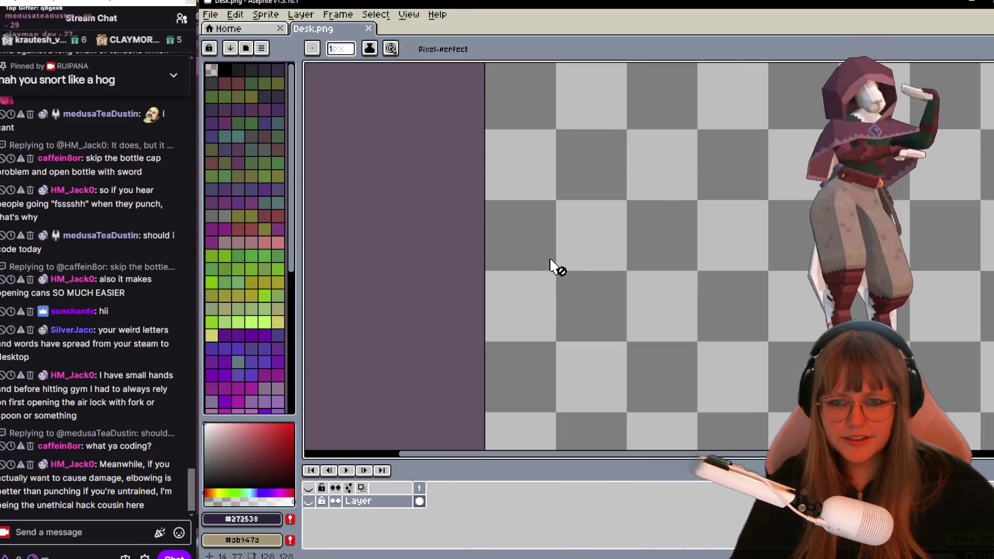
{"action": "scroll", "coordinate": [553, 264], "scroll_direction": "down", "scroll_amount": 2}
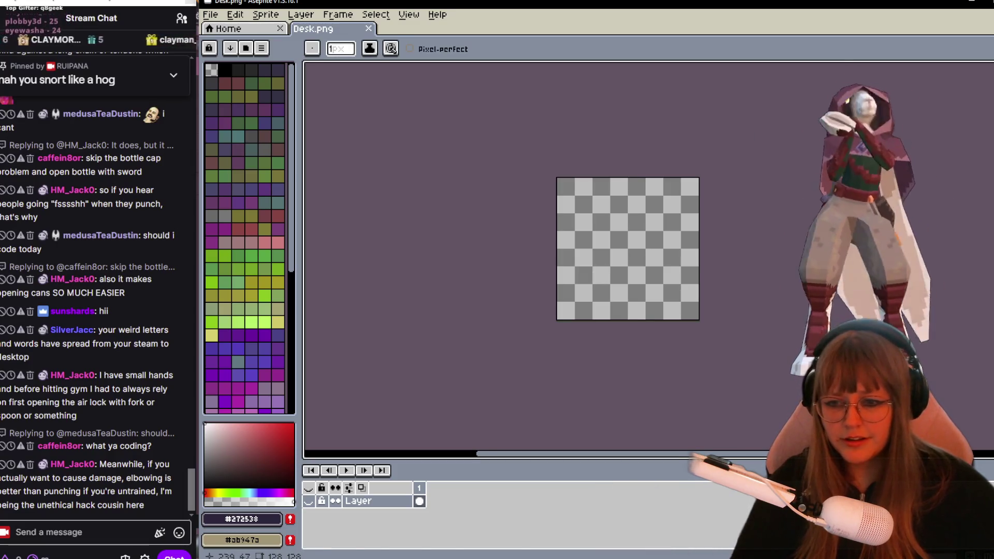
{"action": "left_click", "coordinate": [311, 502]}
{"action": "scroll", "coordinate": [685, 232], "scroll_direction": "up", "scroll_amount": 3}
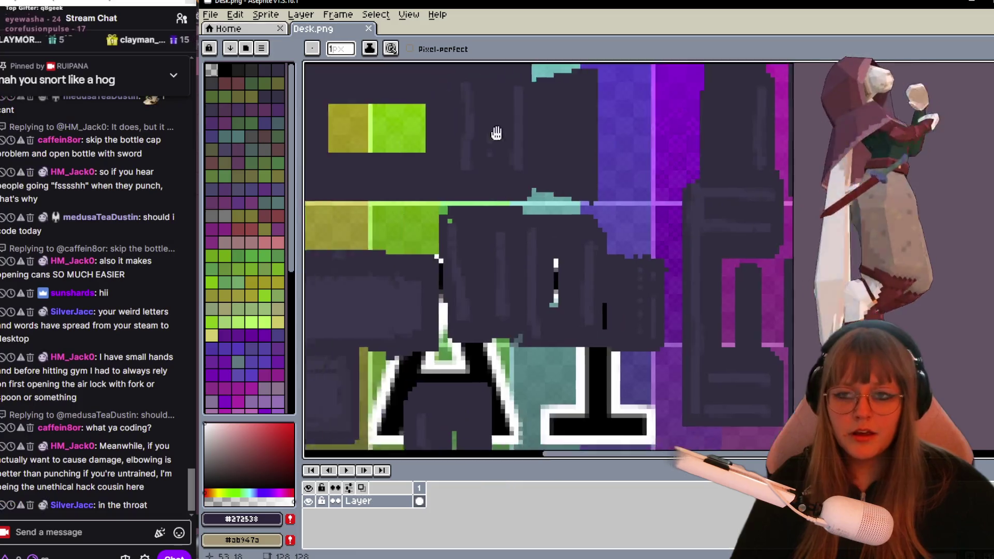
{"action": "scroll", "coordinate": [685, 232], "scroll_direction": "up", "scroll_amount": 2}
{"action": "scroll", "coordinate": [662, 221], "scroll_direction": "up", "scroll_amount": 1}
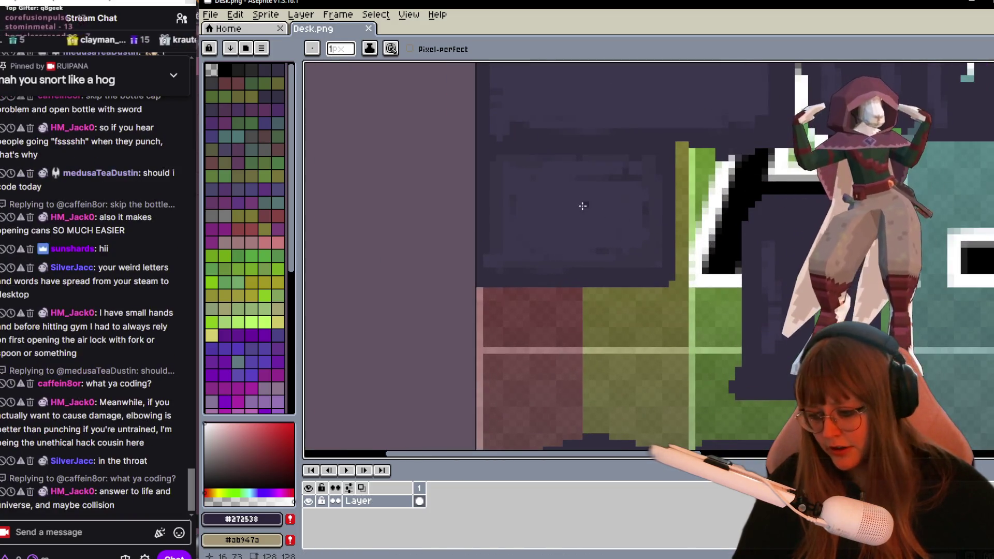
{"action": "key", "text": "ctrl+z"}
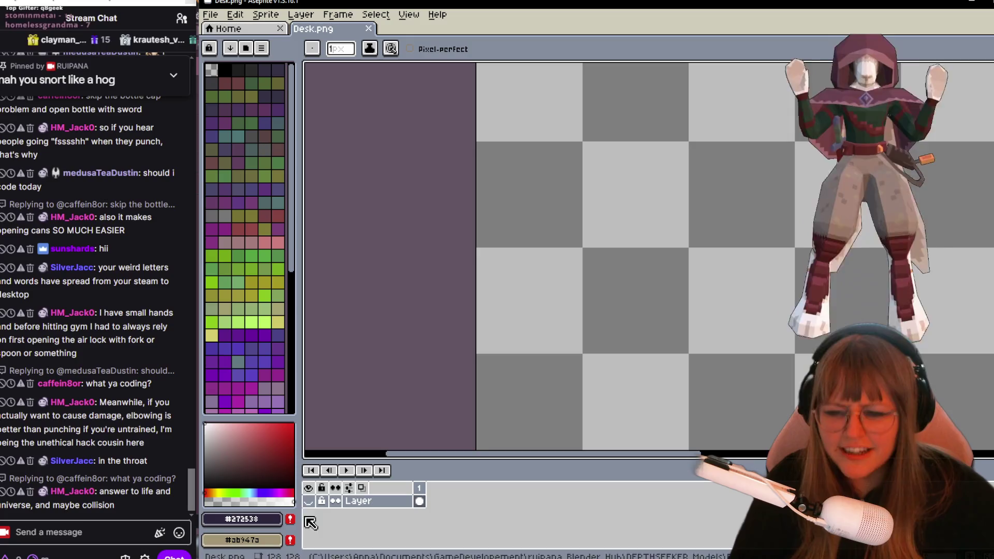
{"action": "left_click", "coordinate": [310, 502]}
Eyedrop the dark panel grey #333342 from the texture and shrink the brush.
{"action": "middle_click_drag", "start_coordinate": [748, 158], "coordinate": [690, 267]}
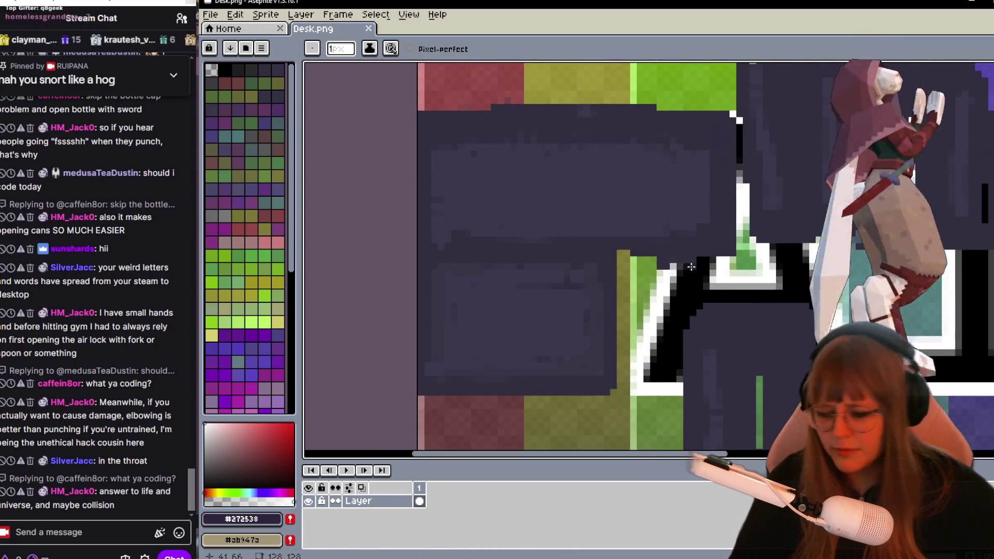
{"action": "left_click", "coordinate": [538, 313], "text": "alt"}
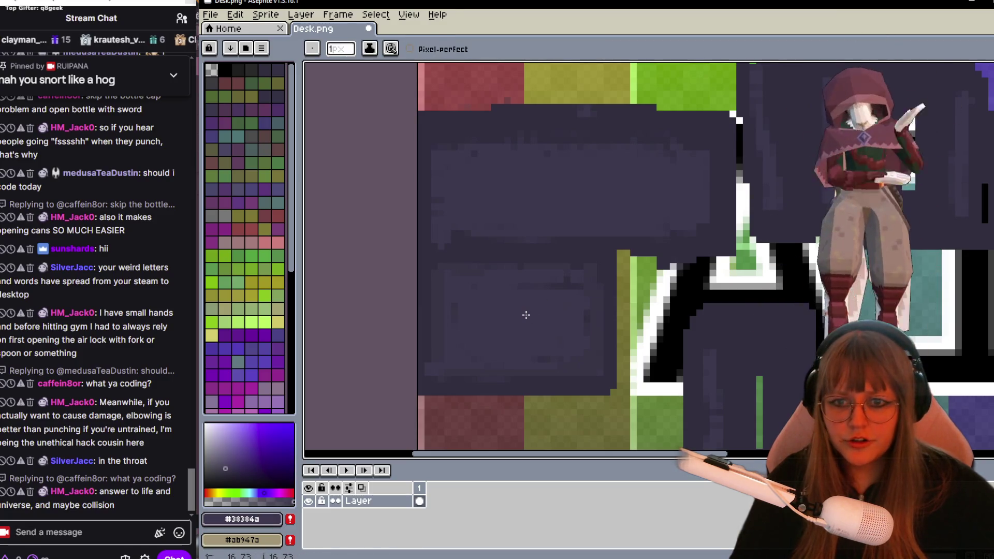
{"action": "scroll", "coordinate": [526, 314], "scroll_direction": "up", "scroll_amount": 1}
{"action": "scroll", "coordinate": [475, 298], "scroll_direction": "up", "scroll_amount": 2, "text": "alt"}
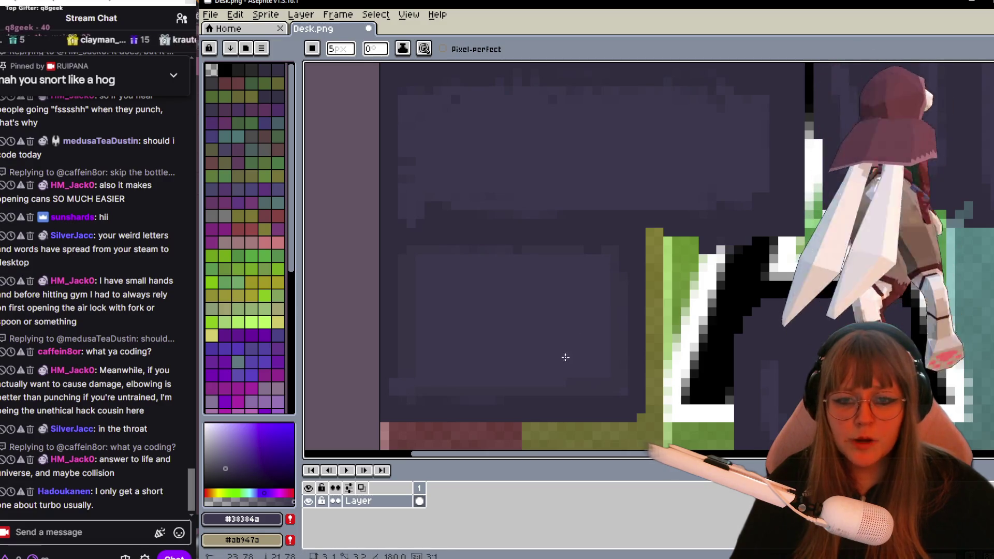
{"action": "key", "text": "]"}
{"action": "left_click", "coordinate": [614, 314], "text": "alt"}
{"action": "key", "text": "minus"}
{"action": "key", "text": "minus"}
{"action": "key", "text": "minus"}
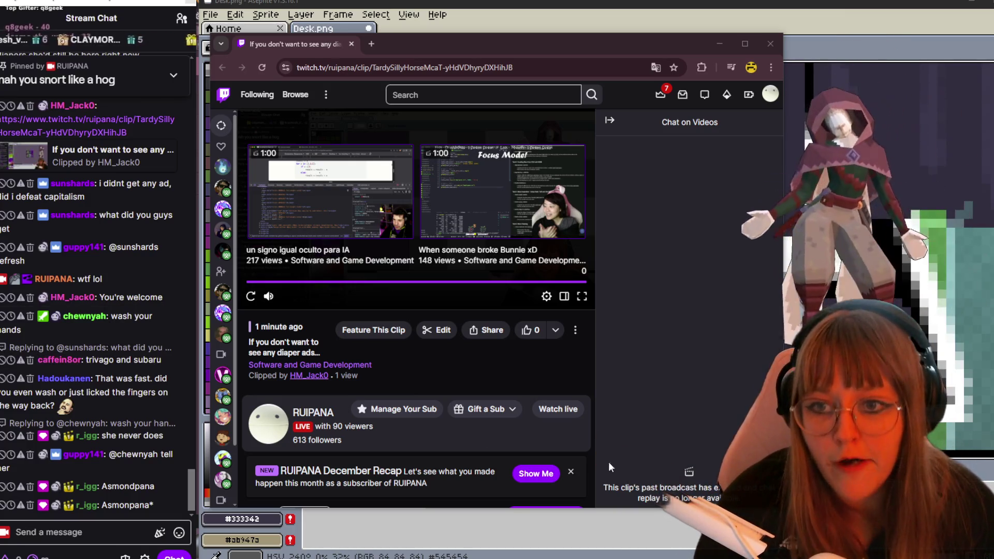
Replay the Twitch clip, then close the browser to return to Aseprite.
{"action": "left_click", "coordinate": [252, 297]}
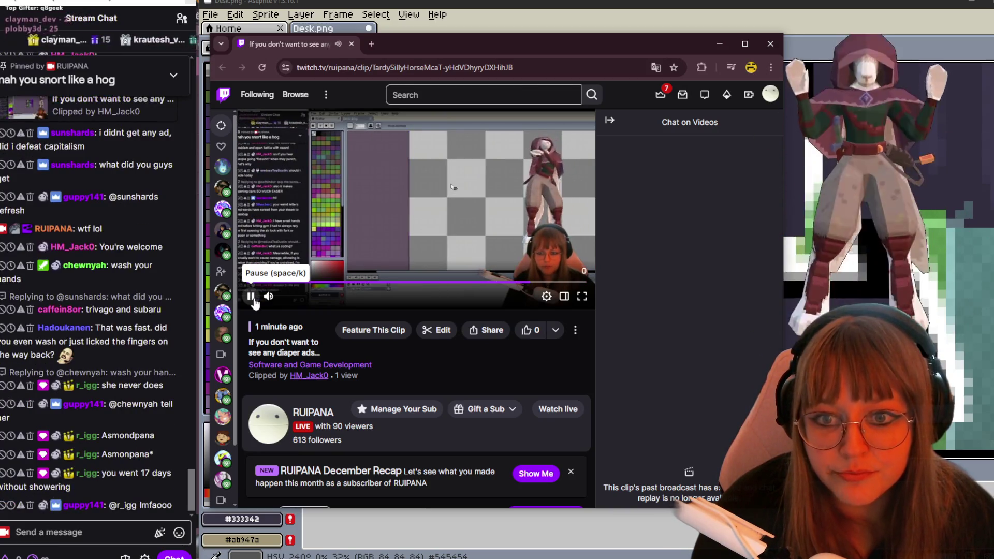
{"action": "left_click", "coordinate": [769, 44]}
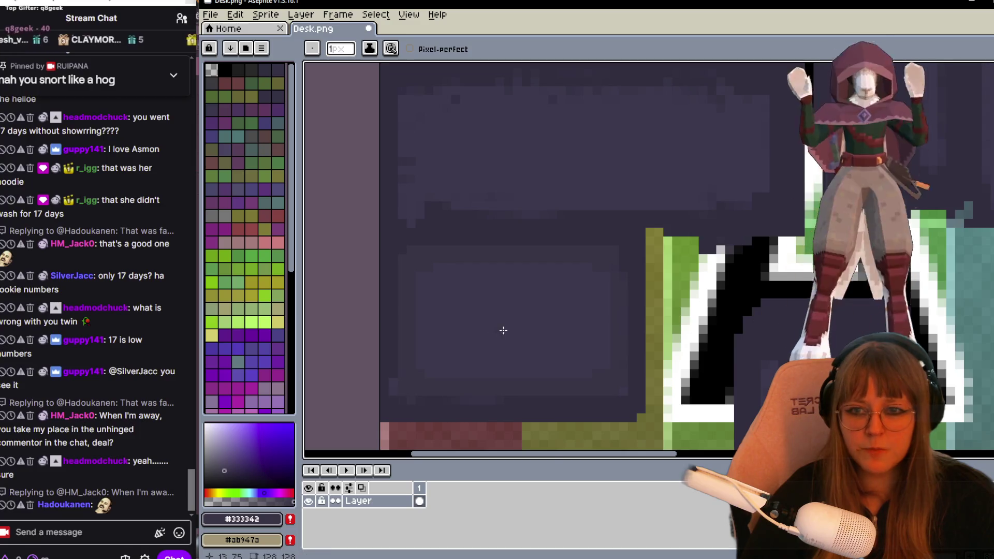
{"action": "scroll", "coordinate": [503, 330], "scroll_direction": "up", "scroll_amount": 1}
{"action": "scroll", "coordinate": [516, 262], "scroll_direction": "up", "scroll_amount": 1}
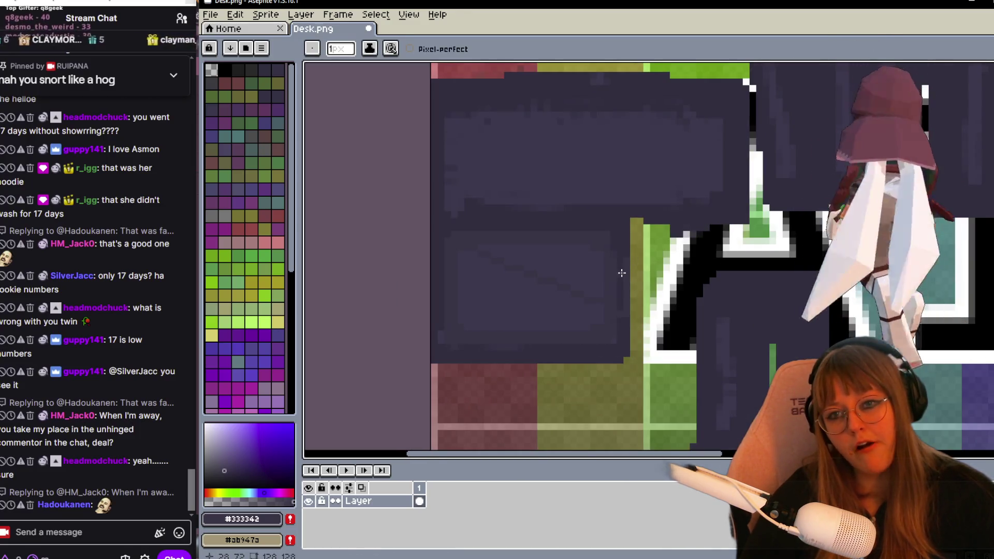
{"action": "scroll", "coordinate": [625, 276], "scroll_direction": "down", "scroll_amount": 1}
{"action": "middle_click_drag", "start_coordinate": [621, 275], "coordinate": [767, 249]}
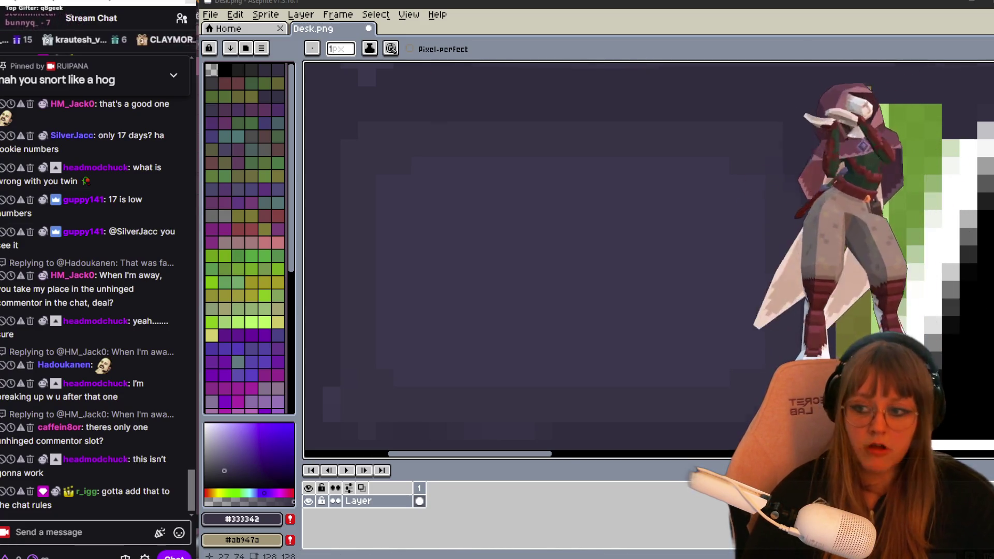
{"action": "scroll", "coordinate": [769, 325], "scroll_direction": "down", "scroll_amount": 1}
{"action": "scroll", "coordinate": [769, 325], "scroll_direction": "down", "scroll_amount": 1}
Move the view over the lower dark panel of the desk texture.
{"action": "mouse_move", "coordinate": [768, 325]}
{"action": "middle_mouse_down"}
{"action": "mouse_move", "coordinate": [739, 288]}
{"action": "mouse_move", "coordinate": [699, 343]}
{"action": "middle_mouse_up"}
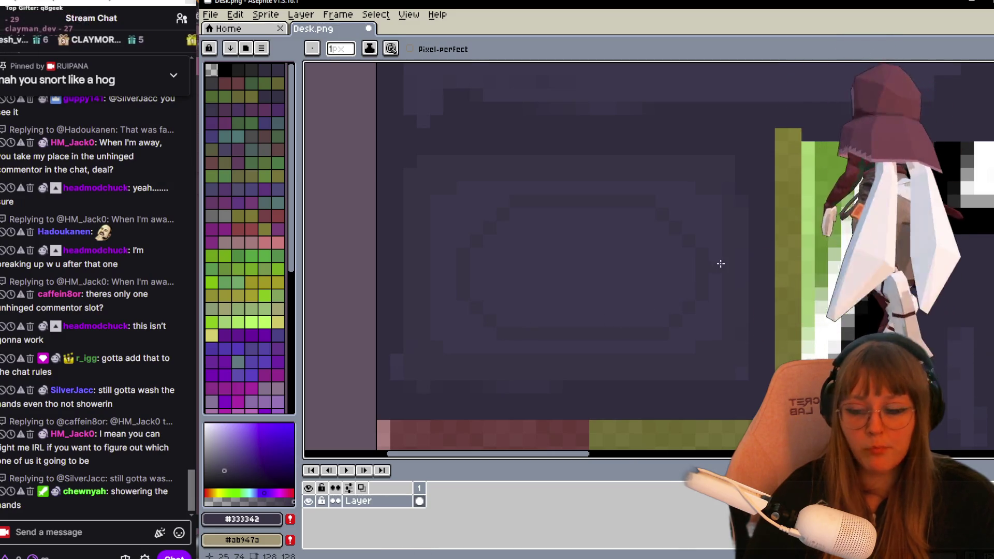
{"action": "scroll", "coordinate": [719, 261], "scroll_direction": "down", "scroll_amount": 1}
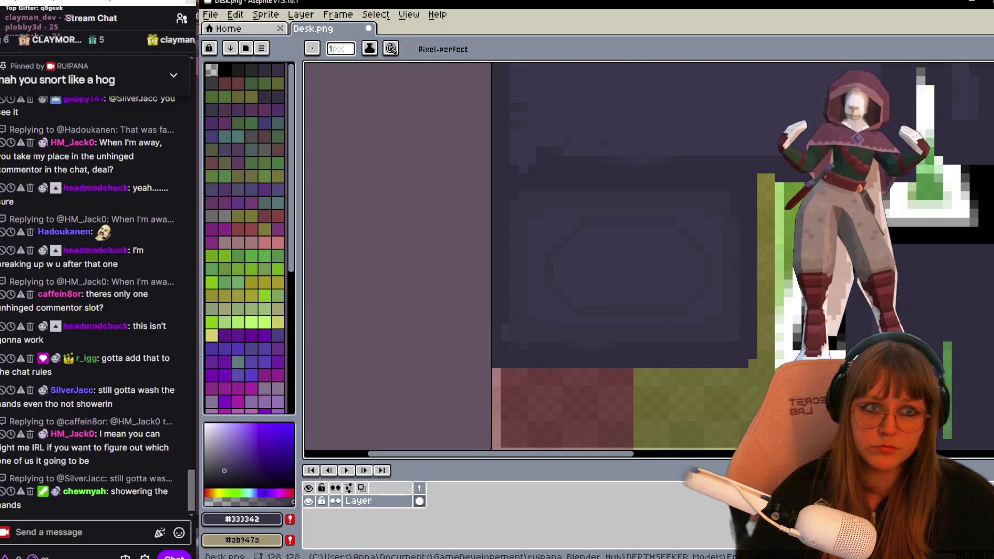
{"action": "scroll", "coordinate": [816, 222], "scroll_direction": "down", "scroll_amount": 1}
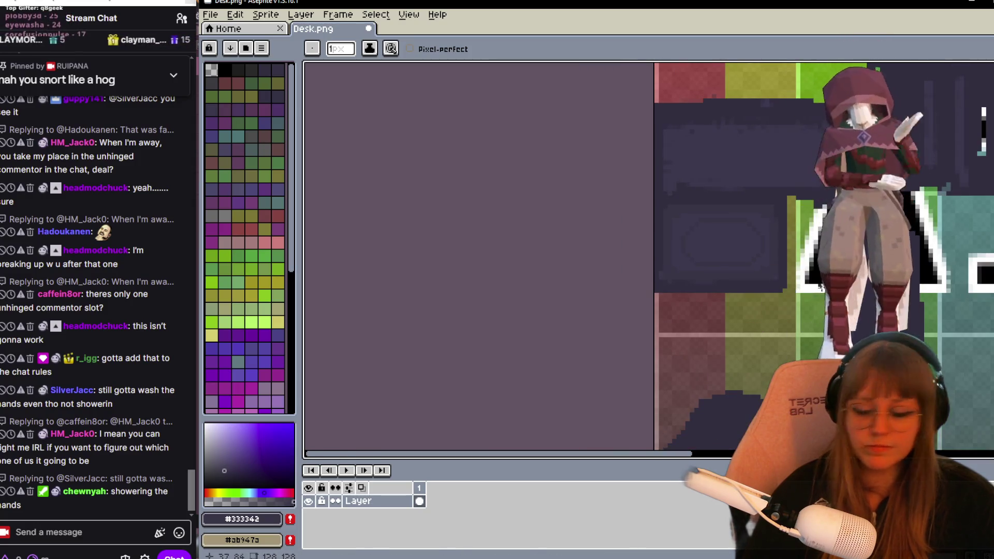
{"action": "scroll", "coordinate": [784, 256], "scroll_direction": "right", "scroll_amount": 2}
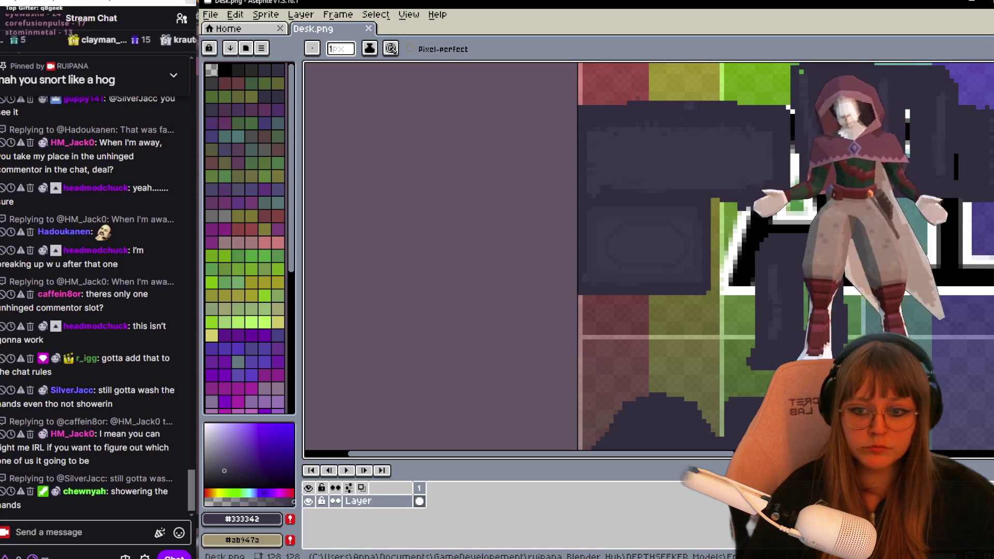
Switch to Blender and reload the updated Desk.png texture from disk.
{"action": "key", "text": "alt+Tab"}
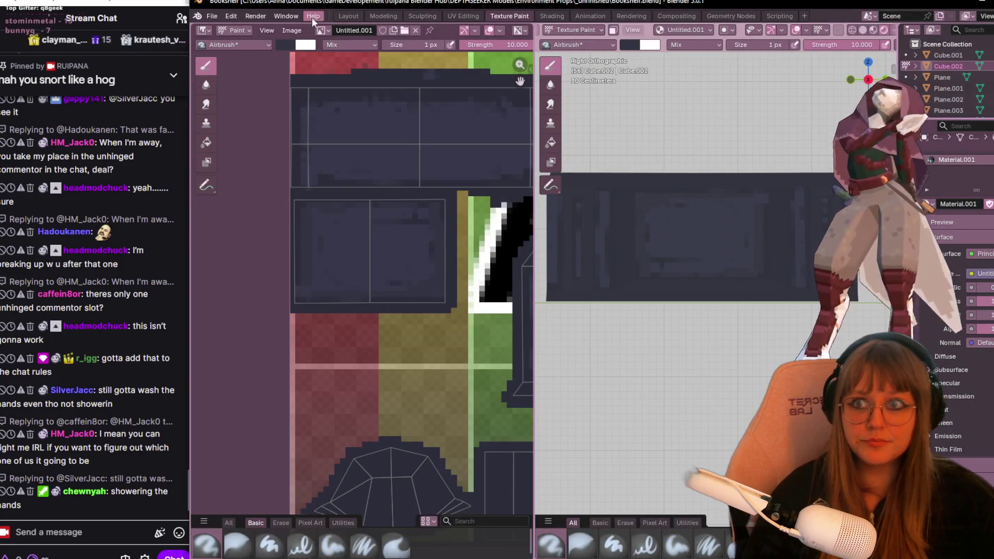
{"action": "left_click", "coordinate": [291, 30]}
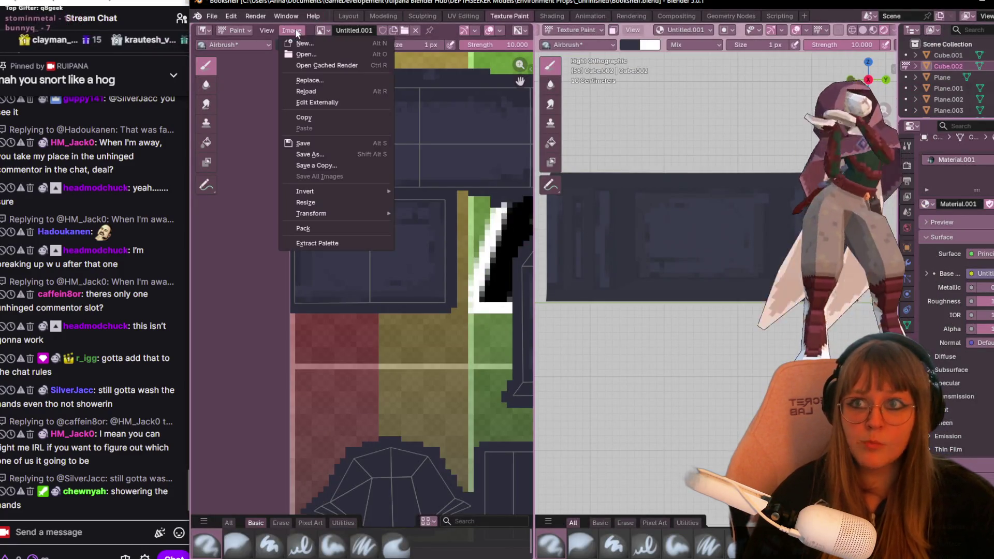
{"action": "left_click", "coordinate": [337, 92]}
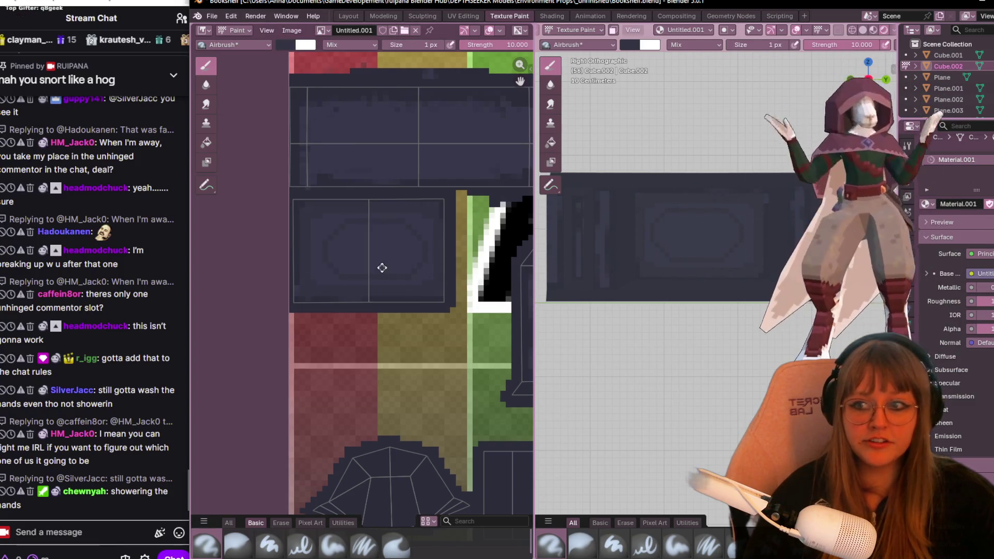
{"action": "middle_click_drag", "start_coordinate": [382, 267], "coordinate": [346, 319]}
{"action": "scroll", "coordinate": [791, 222], "scroll_direction": "up", "scroll_amount": 2}
{"action": "scroll", "coordinate": [791, 222], "scroll_direction": "up", "scroll_amount": 1}
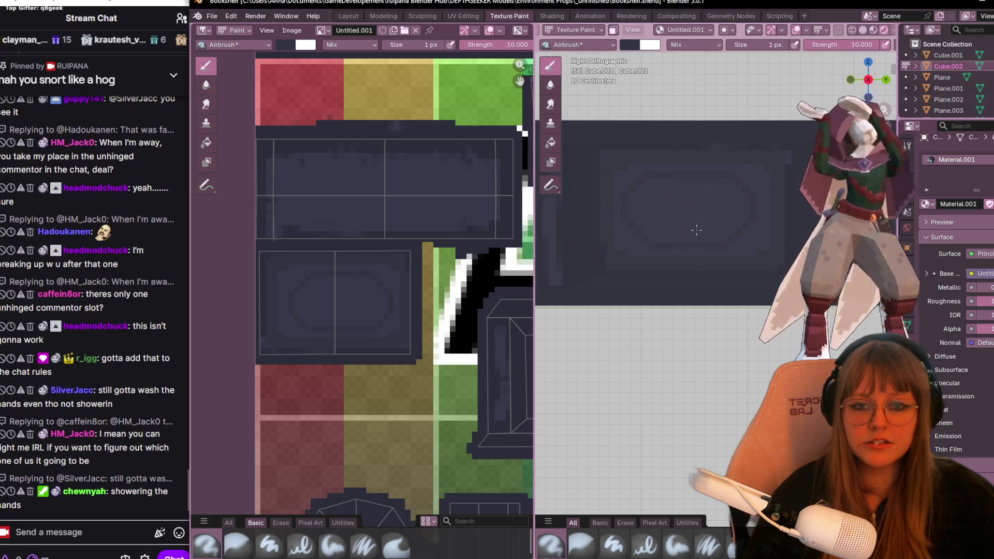
Frame the desk panel in the viewport and start animation playback.
{"action": "middle_click_drag", "start_coordinate": [697, 230], "coordinate": [678, 250], "text": "shift"}
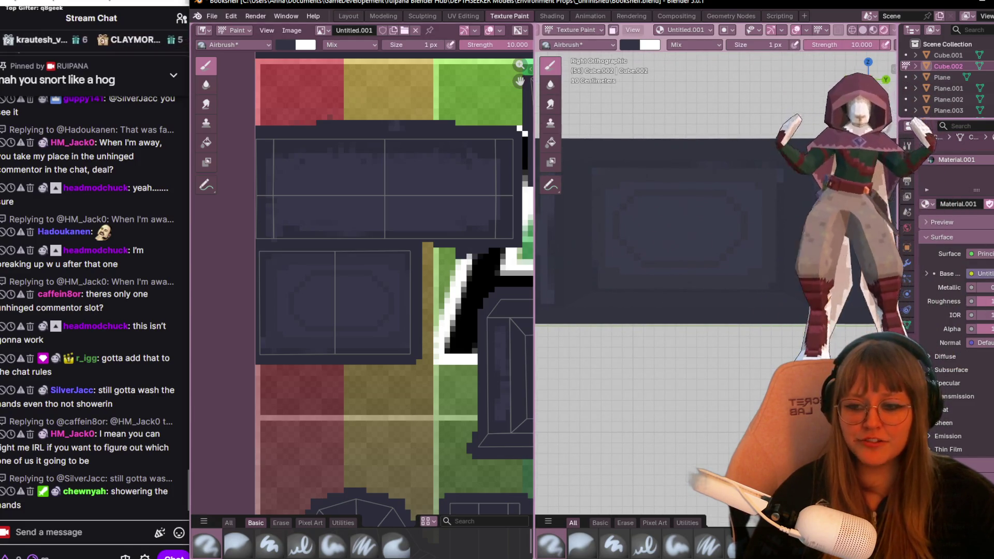
{"action": "key", "text": "space"}
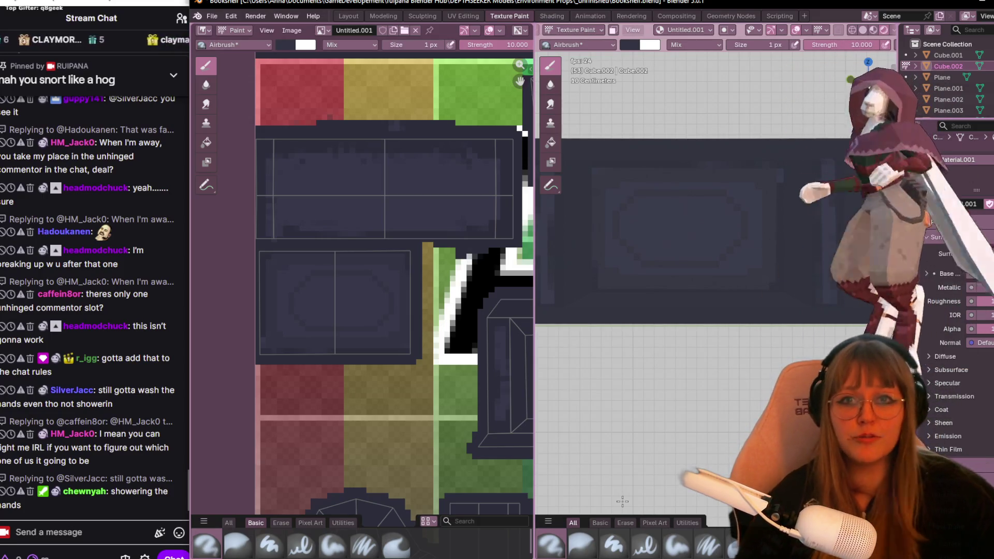
{"action": "key", "text": "shift+space"}
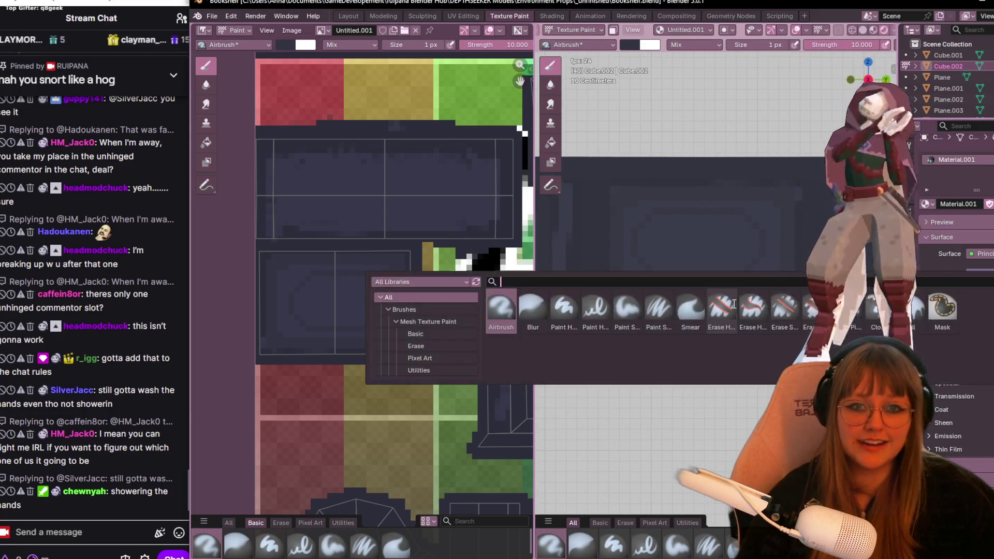
Stop playback, then switch to Desk.png in Aseprite with the Rectangular Marquee ready.
{"action": "key", "text": "Escape"}
{"action": "key", "text": "Escape"}
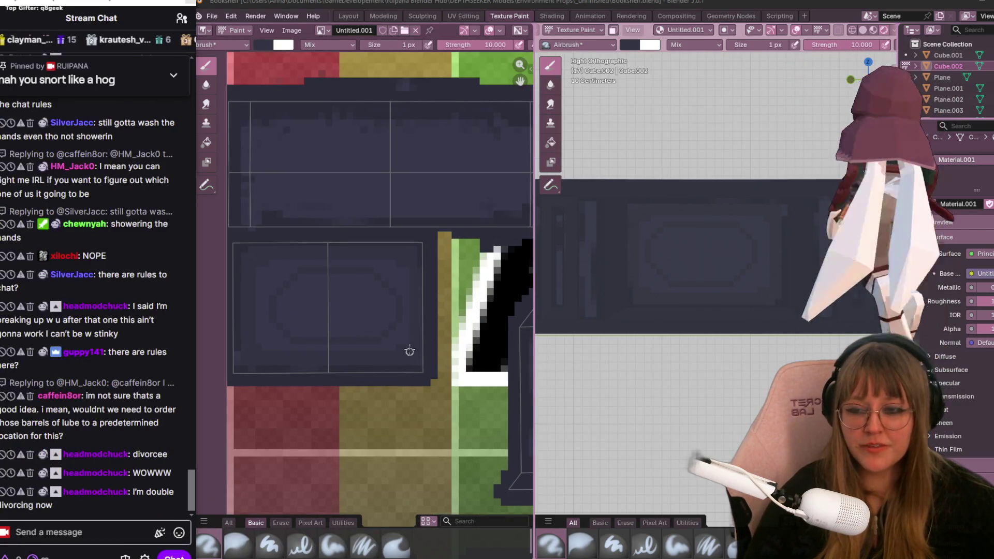
{"action": "middle_click_drag", "start_coordinate": [409, 353], "coordinate": [387, 310]}
{"action": "scroll", "coordinate": [386, 311], "scroll_direction": "up", "scroll_amount": 1}
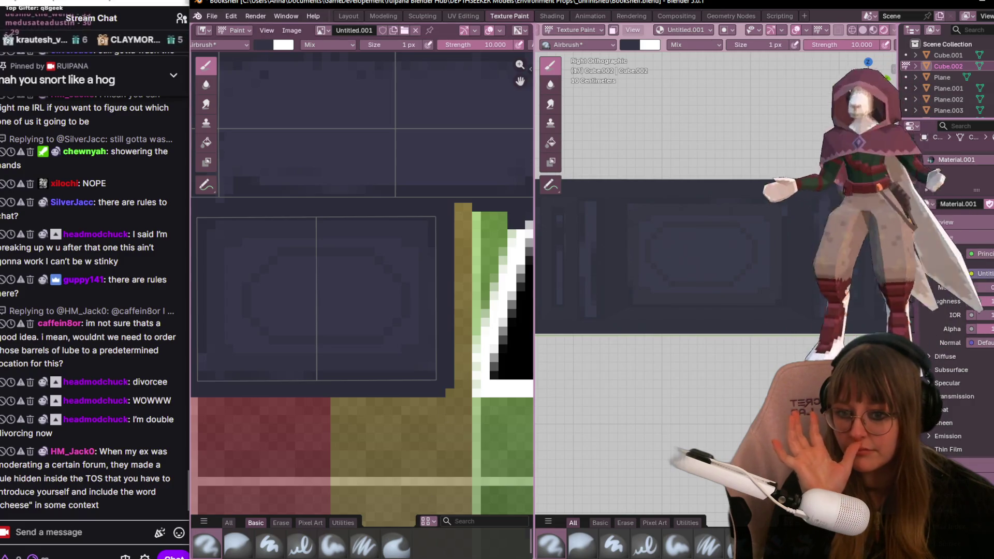
{"action": "key", "text": "alt+Tab"}
{"action": "scroll", "coordinate": [693, 183], "scroll_direction": "up", "scroll_amount": 2}
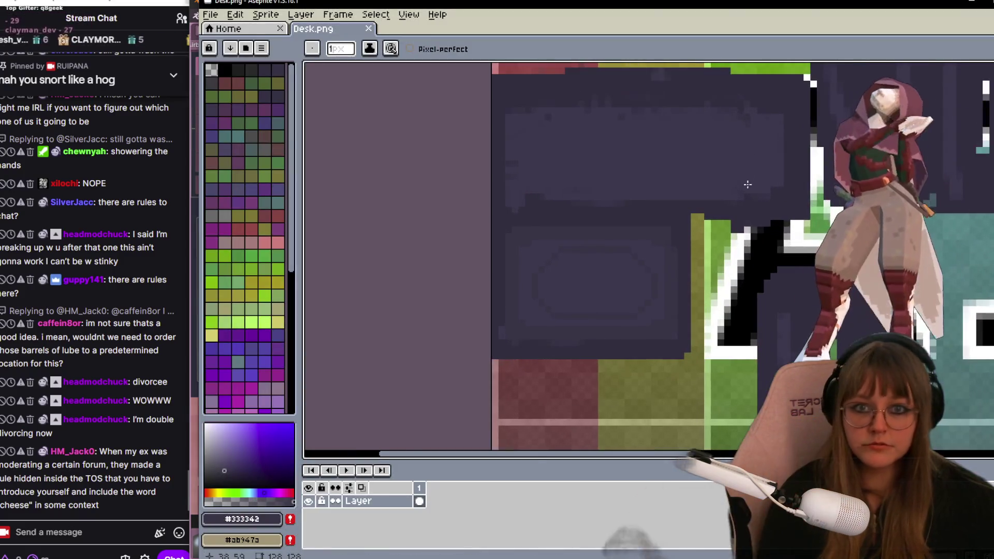
{"action": "scroll", "coordinate": [690, 257], "scroll_direction": "up", "scroll_amount": 1}
{"action": "scroll", "coordinate": [687, 318], "scroll_direction": "down", "scroll_amount": 1}
{"action": "scroll", "coordinate": [699, 325], "scroll_direction": "up", "scroll_amount": 2}
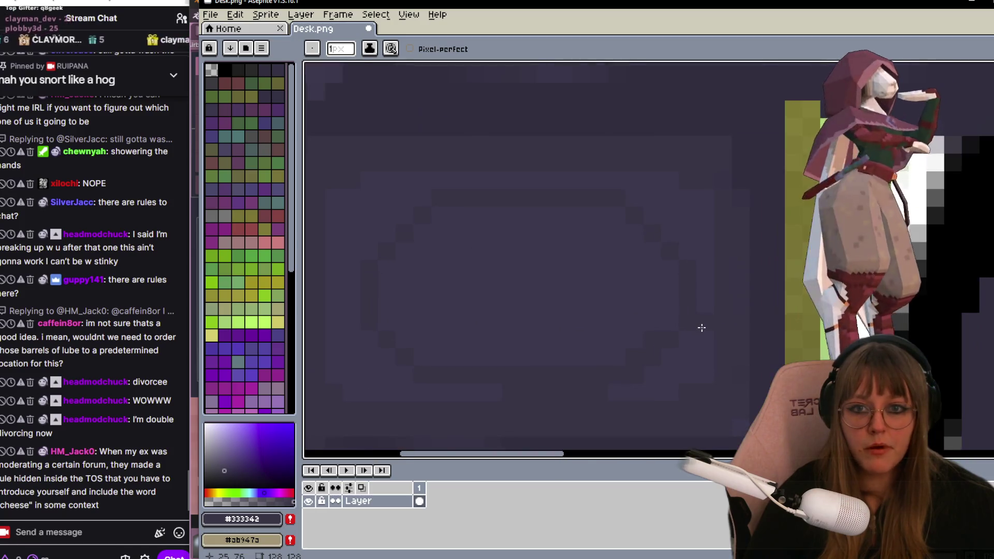
{"action": "scroll", "coordinate": [715, 329], "scroll_direction": "down", "scroll_amount": 1}
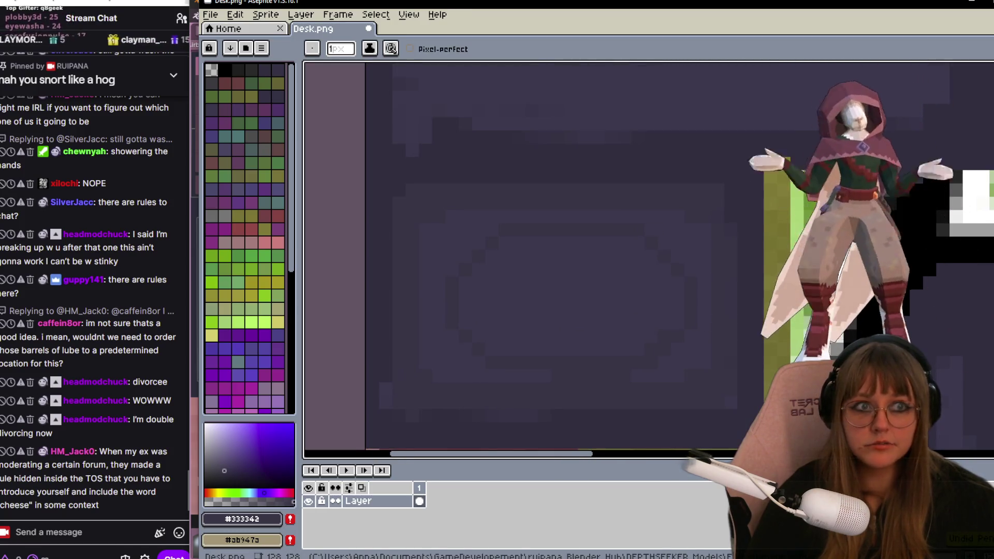
{"action": "left_click", "coordinate": [941, 68]}
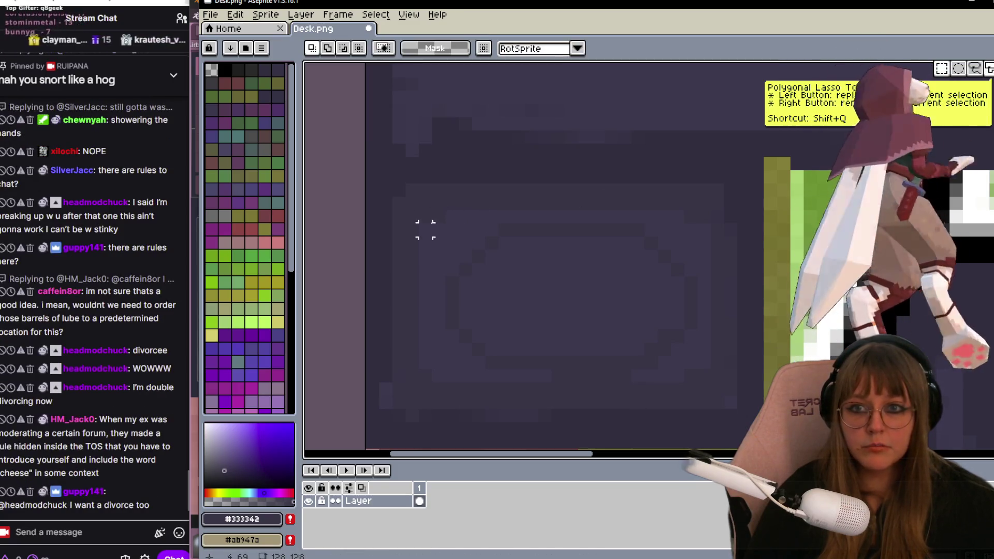
Select the panel detail, shift it a few pixels left and sample the dark panel colour.
{"action": "mouse_move", "coordinate": [432, 212]}
{"action": "left_mouse_down"}
{"action": "mouse_move", "coordinate": [677, 391]}
{"action": "mouse_move", "coordinate": [713, 396]}
{"action": "left_mouse_up"}
{"action": "left_click_drag", "start_coordinate": [699, 314], "coordinate": [686, 313]}
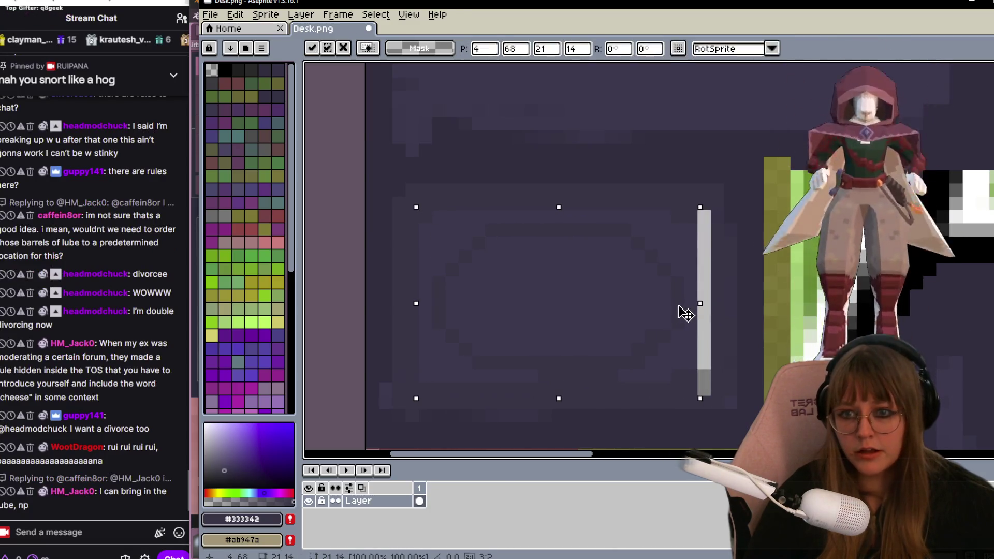
{"action": "key", "text": "ctrl+d"}
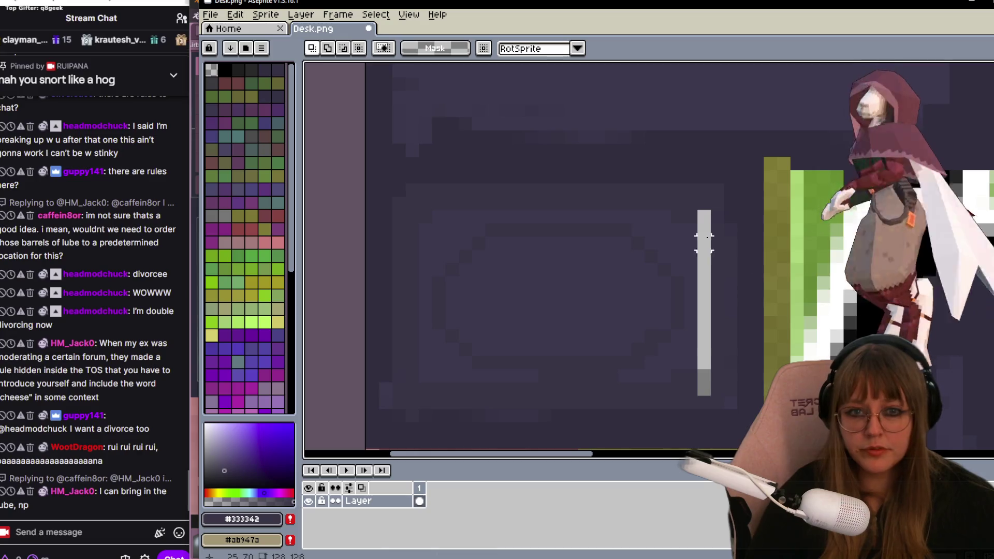
{"action": "key", "text": "i"}
{"action": "left_click", "coordinate": [689, 231]}
{"action": "key", "text": "m"}
{"action": "left_click_drag", "start_coordinate": [703, 211], "coordinate": [703, 292]}
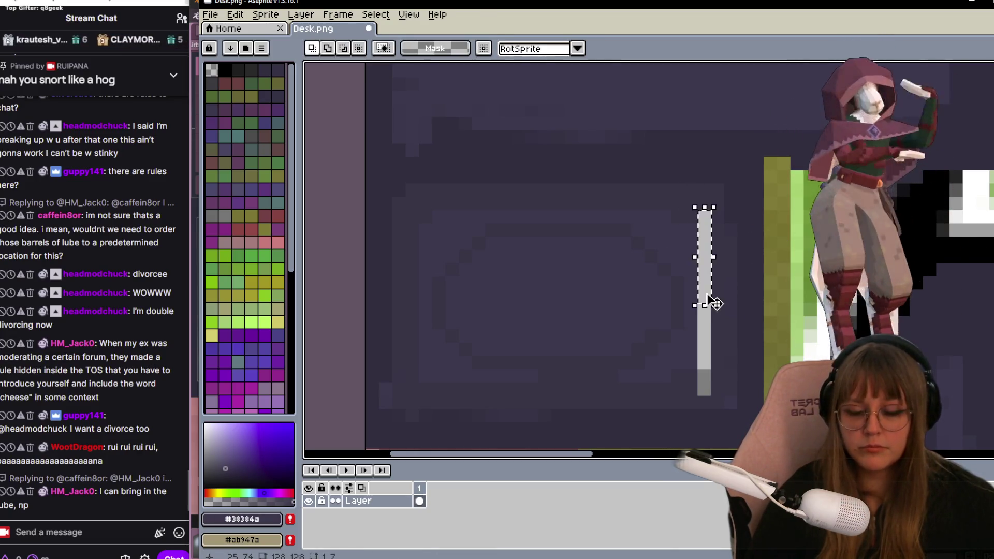
{"action": "key", "text": "ctrl+d"}
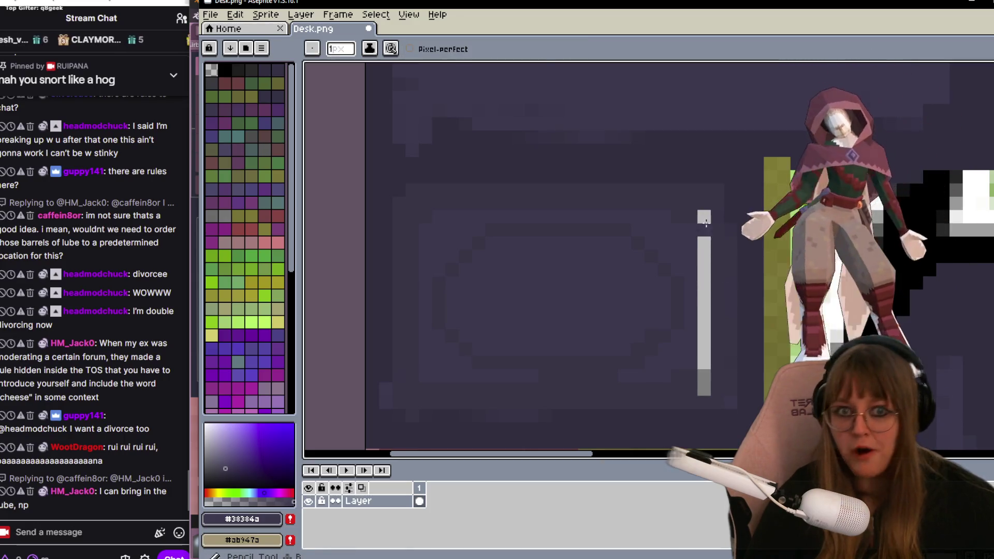
Paint over the exposed white strip with the dark panel colour, then sample the darker base.
{"action": "key", "text": "i"}
{"action": "key", "text": "b"}
{"action": "left_click_drag", "start_coordinate": [704, 218], "coordinate": [704, 396]}
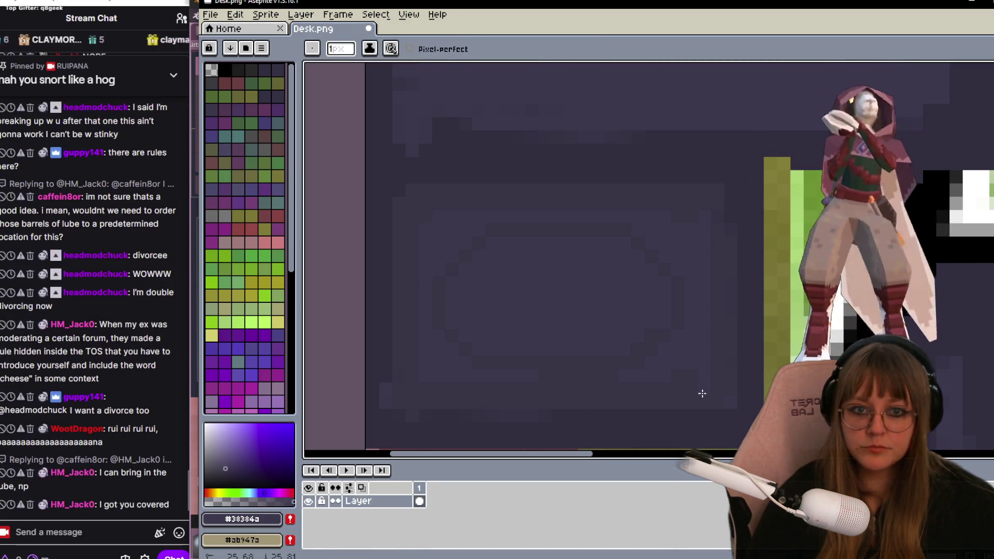
{"action": "key", "text": "i"}
{"action": "left_click", "coordinate": [687, 387]}
{"action": "key", "text": "b"}
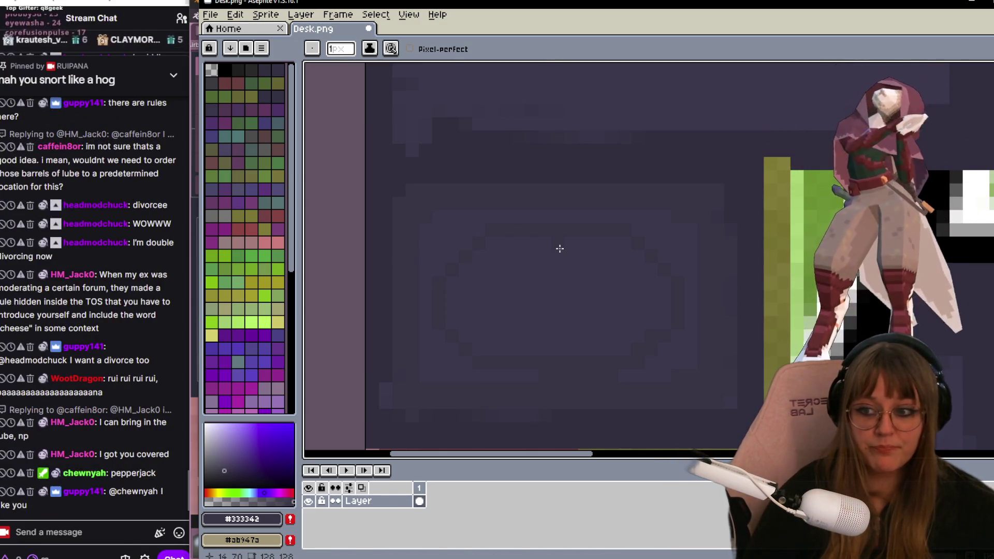
{"action": "scroll", "coordinate": [559, 249], "scroll_direction": "down", "scroll_amount": 1}
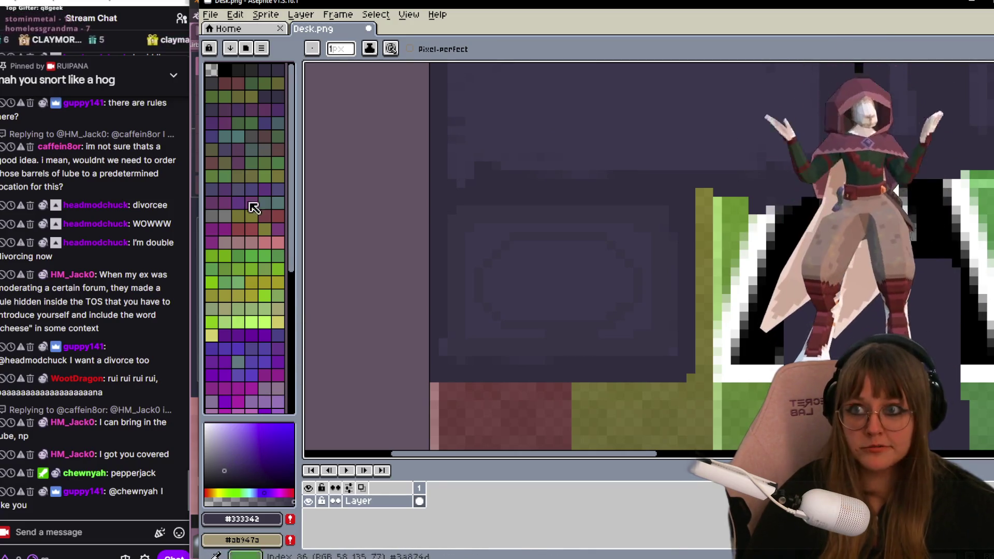
Replace the swatches with the default colour palette.
{"action": "left_click", "coordinate": [262, 48]}
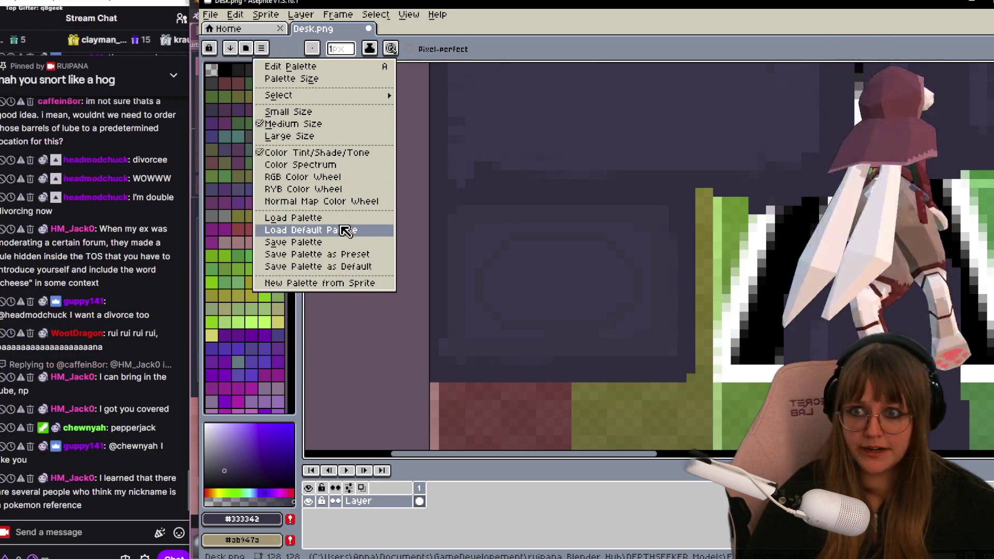
{"action": "left_click", "coordinate": [319, 230]}
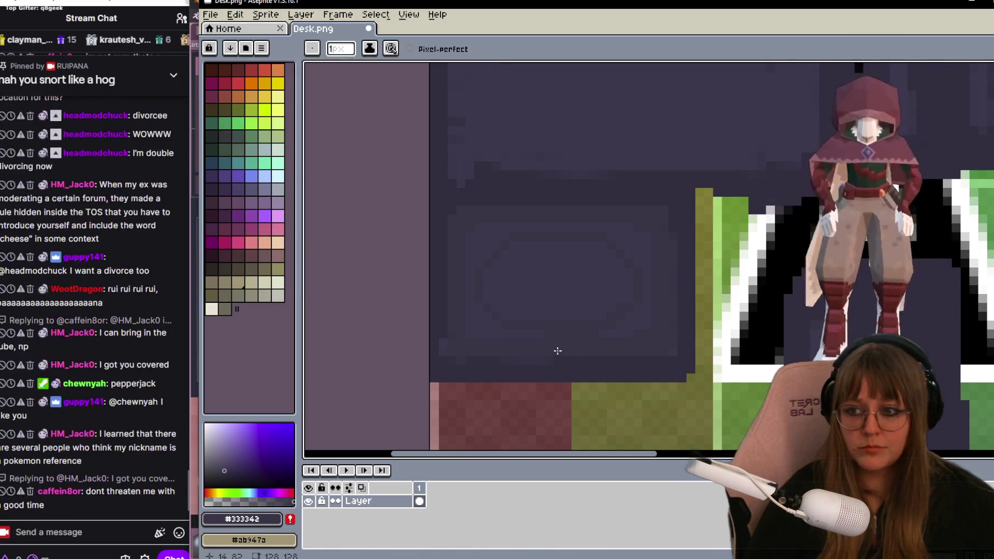
{"action": "scroll", "coordinate": [553, 349], "scroll_direction": "down", "scroll_amount": 1}
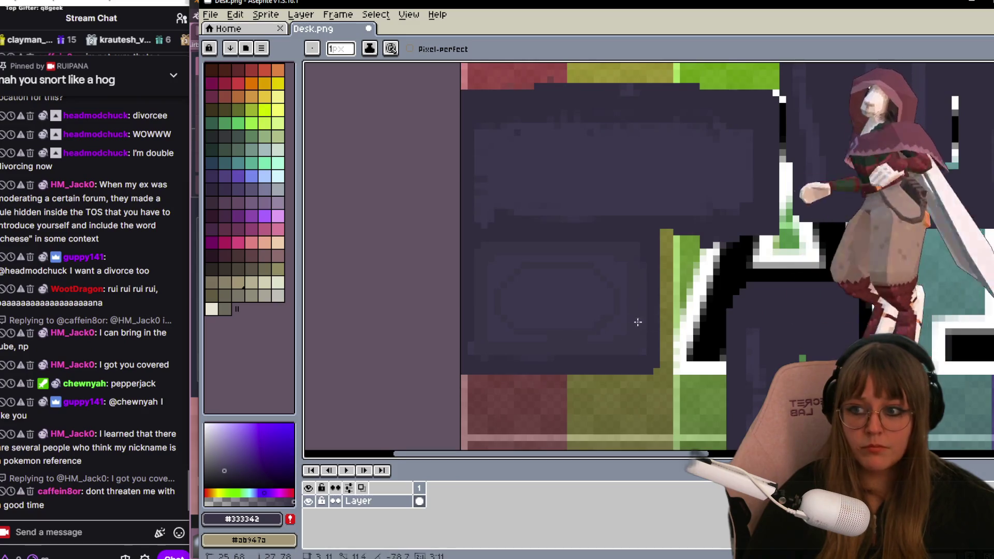
{"action": "scroll", "coordinate": [587, 309], "scroll_direction": "up", "scroll_amount": 1}
{"action": "scroll", "coordinate": [569, 325], "scroll_direction": "up", "scroll_amount": 1}
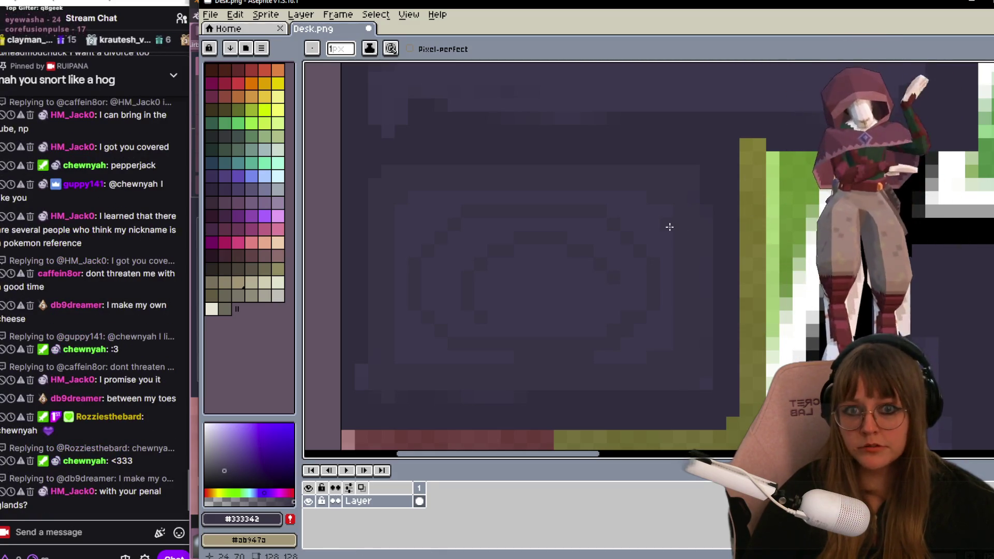
{"action": "key", "text": "b"}
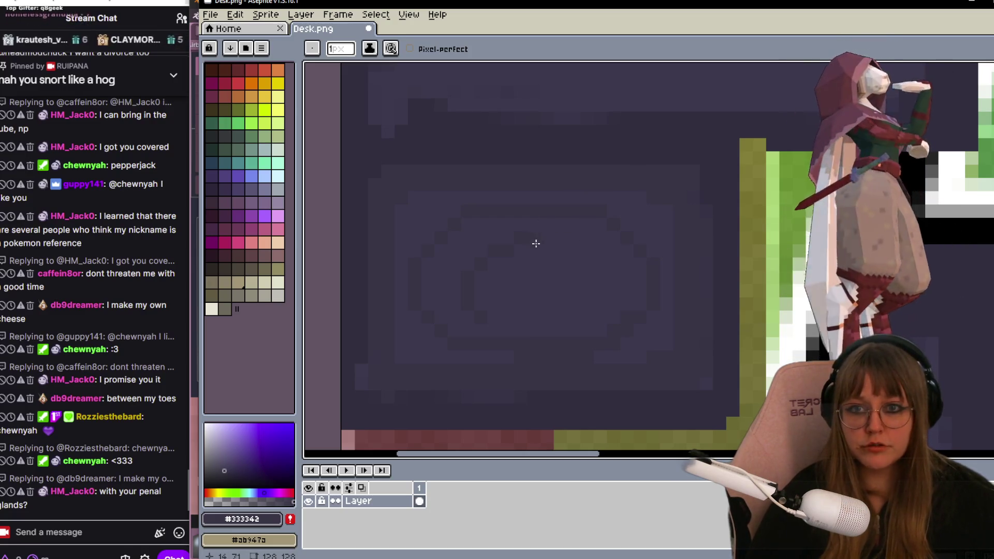
{"action": "mouse_move", "coordinate": [109, 416]}
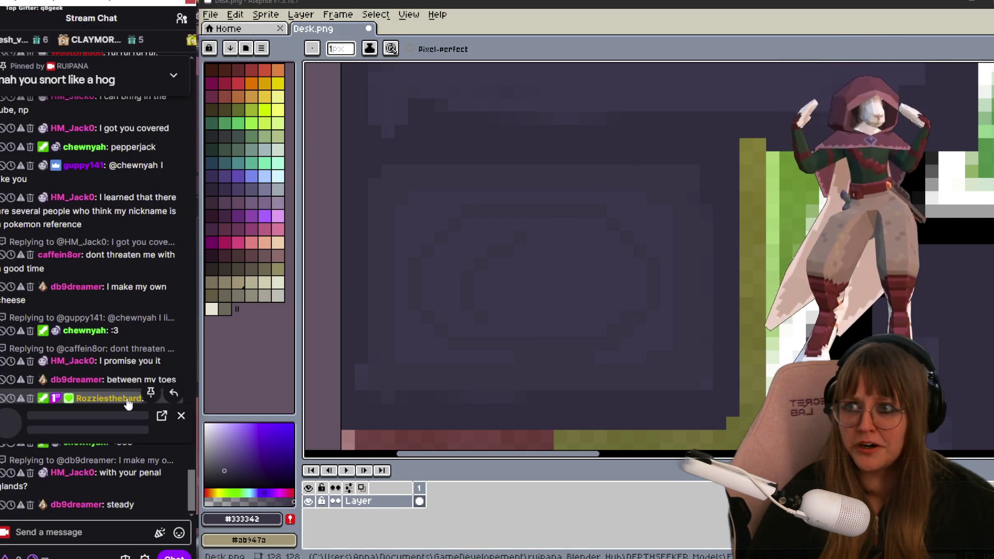
Send a /shoutout for a chatter in Twitch chat and open their channel page.
{"action": "left_click", "coordinate": [128, 399]}
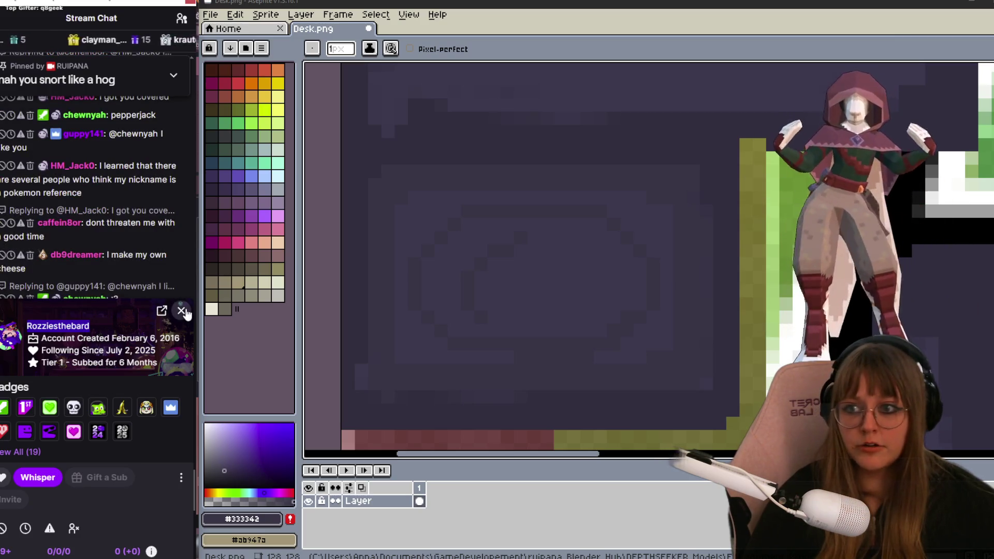
{"action": "left_click", "coordinate": [139, 534]}
{"action": "type", "text": "/"}
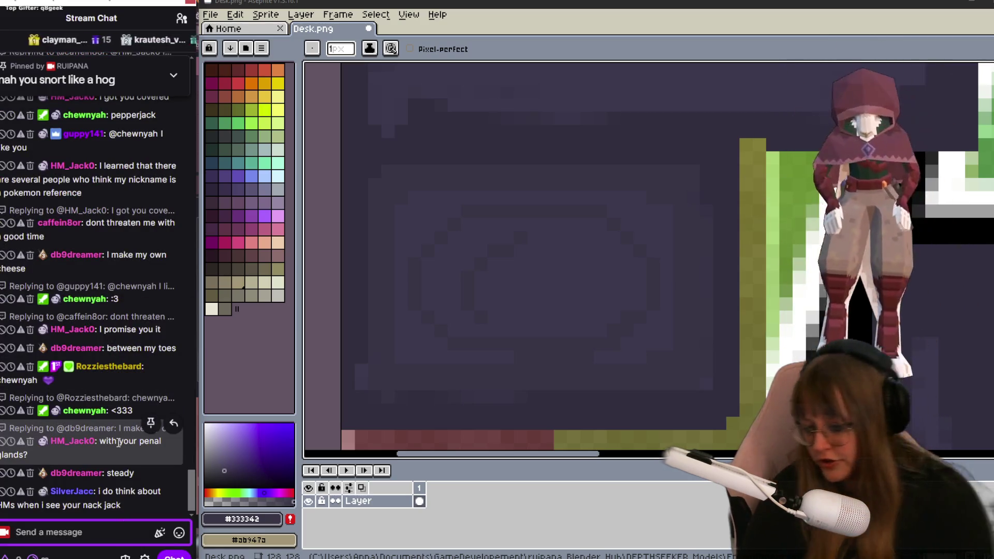
{"action": "type", "text": "shoutout "}
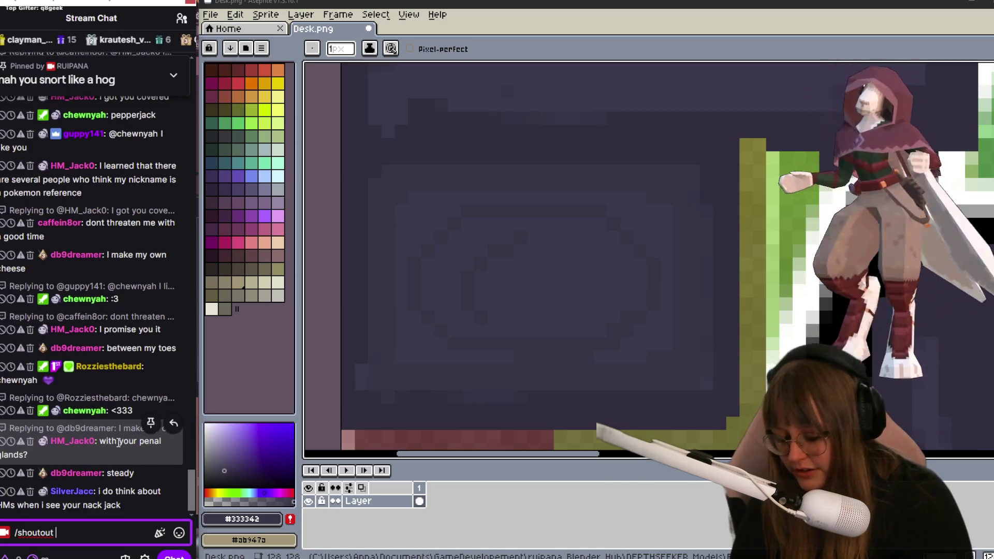
{"action": "type", "text": "Rozziesthebard"}
{"action": "key", "text": "Return"}
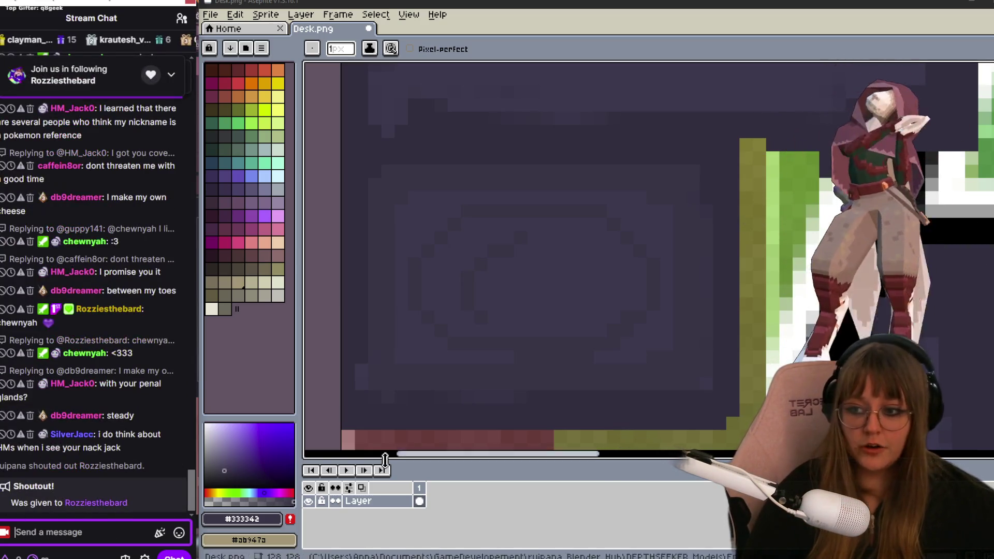
{"action": "left_click", "coordinate": [72, 420]}
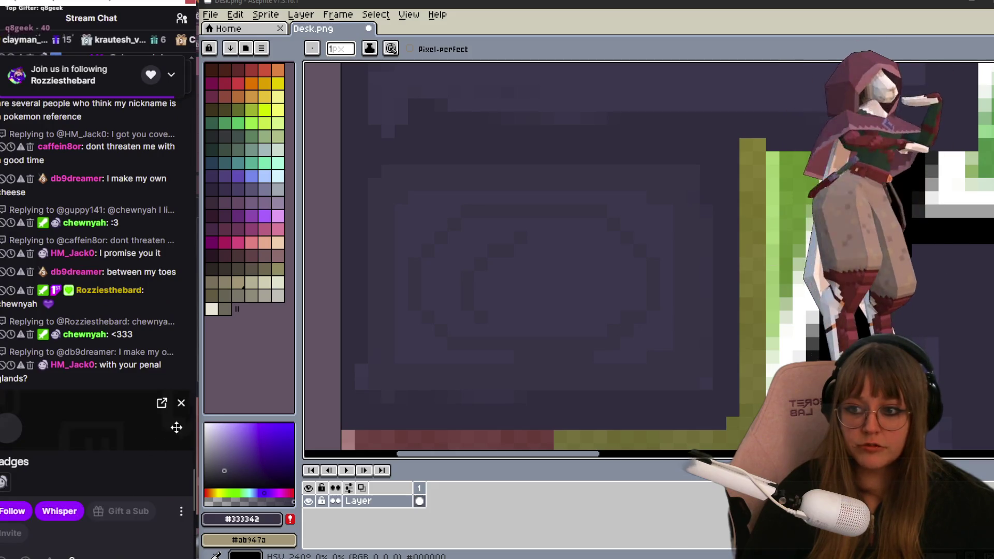
{"action": "left_click", "coordinate": [181, 364]}
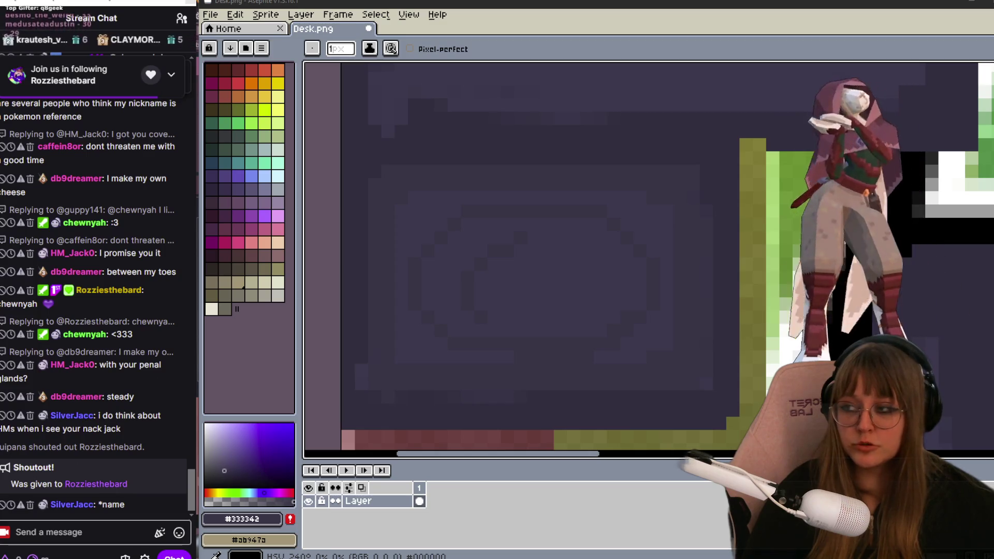
{"action": "left_click", "coordinate": [96, 483]}
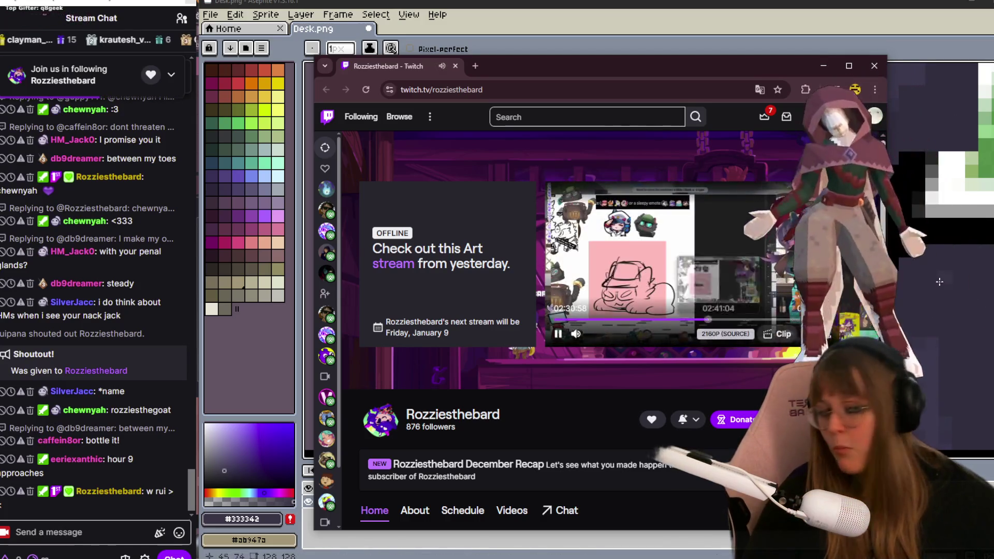
{"action": "mouse_move", "coordinate": [808, 319]}
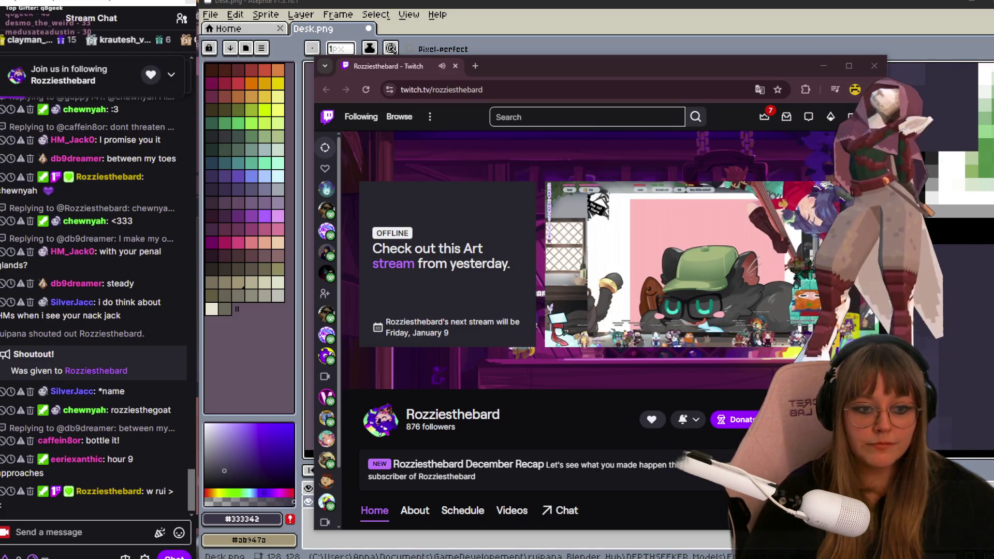
{"action": "mouse_move", "coordinate": [676, 264]}
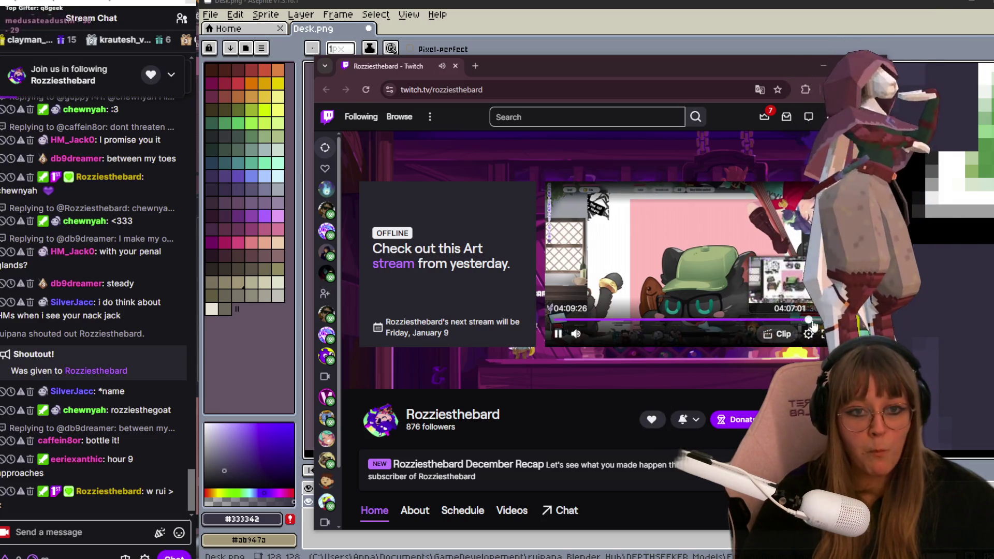
Skip ahead in the channel's past stream, then hide the Twitch window to reveal the Desk.png canvas.
{"action": "left_click", "coordinate": [811, 319]}
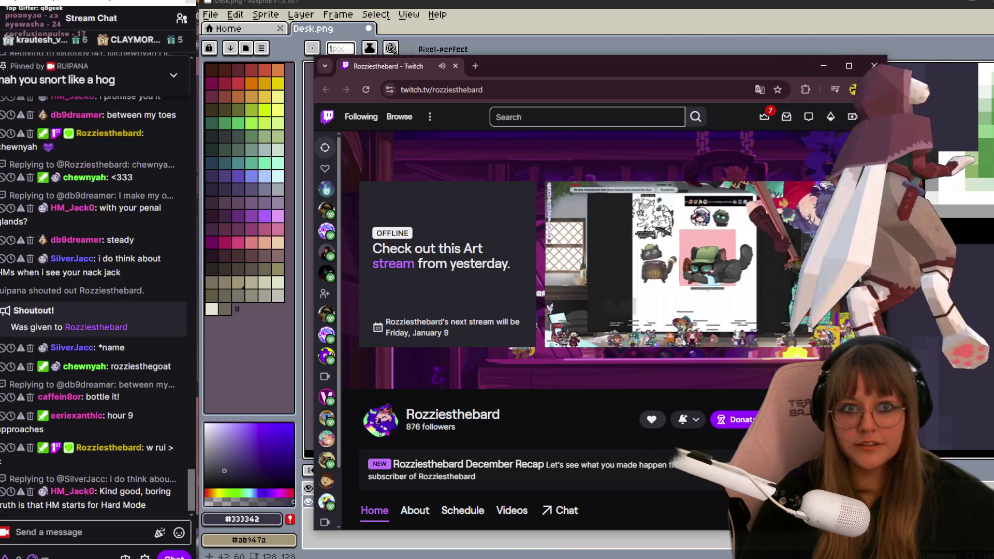
{"action": "left_click", "coordinate": [824, 65]}
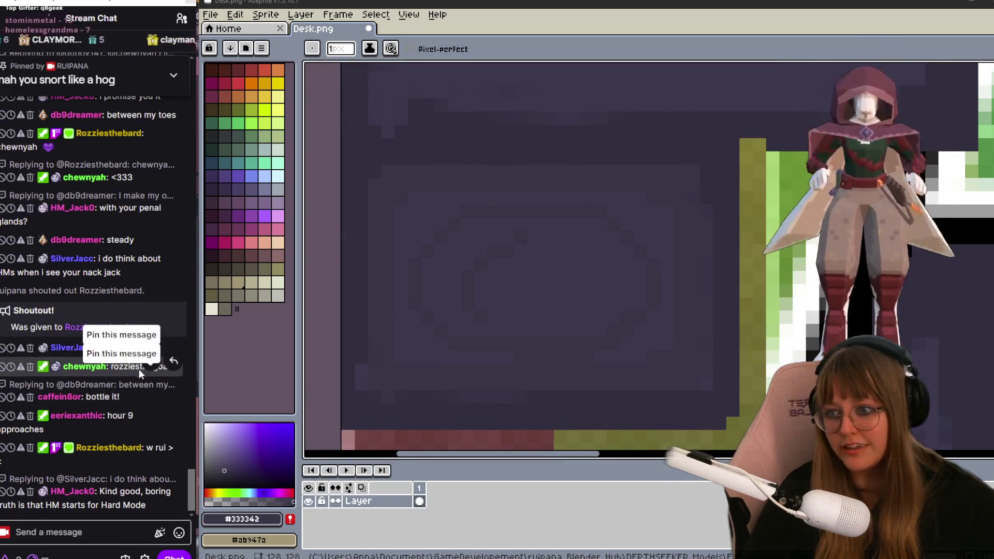
Pin the viewer's chat message and open the shouted-out streamer's profile card and channel page.
{"action": "left_click", "coordinate": [150, 360]}
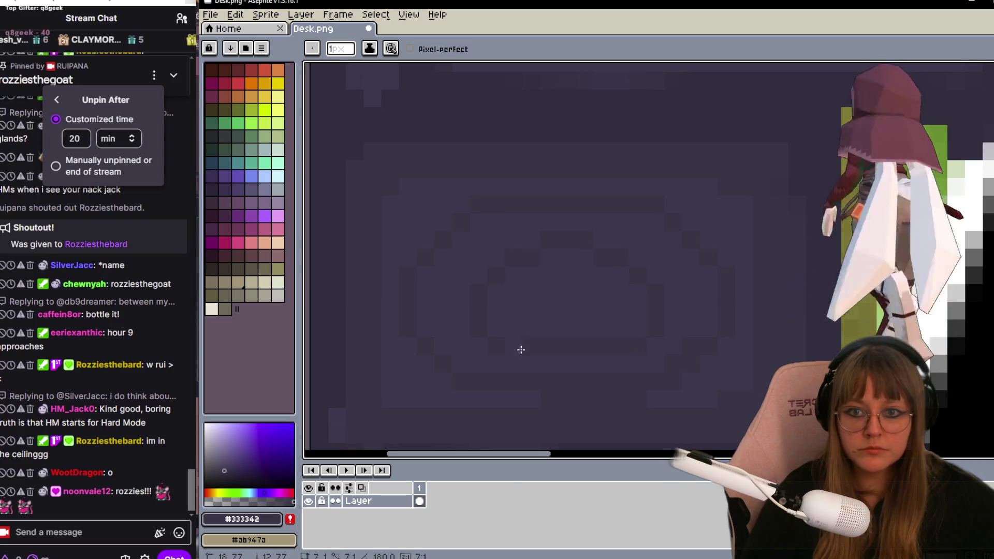
{"action": "scroll", "coordinate": [699, 297], "scroll_direction": "down", "scroll_amount": 1}
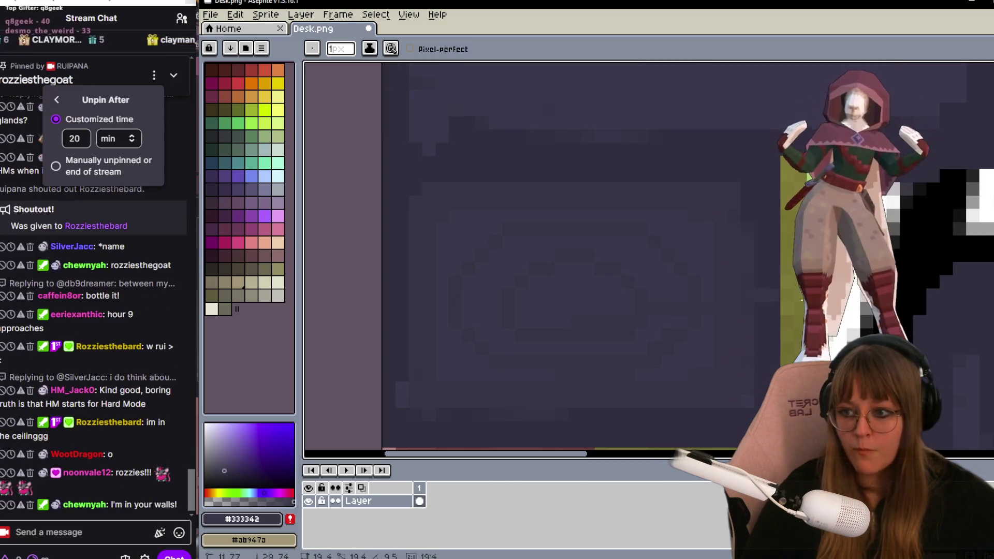
{"action": "scroll", "coordinate": [693, 297], "scroll_direction": "down", "scroll_amount": 1}
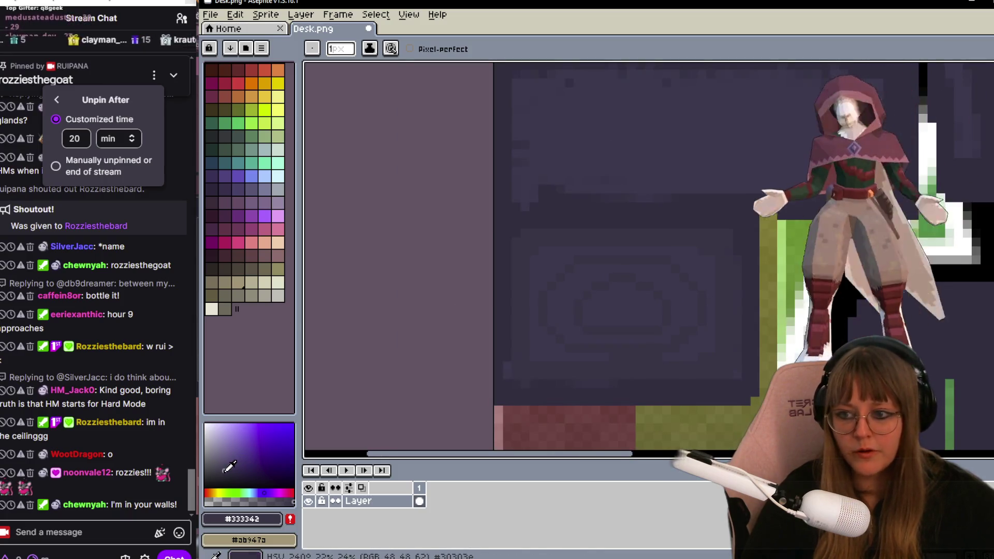
{"action": "scroll", "coordinate": [767, 250], "scroll_direction": "up", "scroll_amount": 1}
{"action": "scroll", "coordinate": [582, 348], "scroll_direction": "up", "scroll_amount": 1}
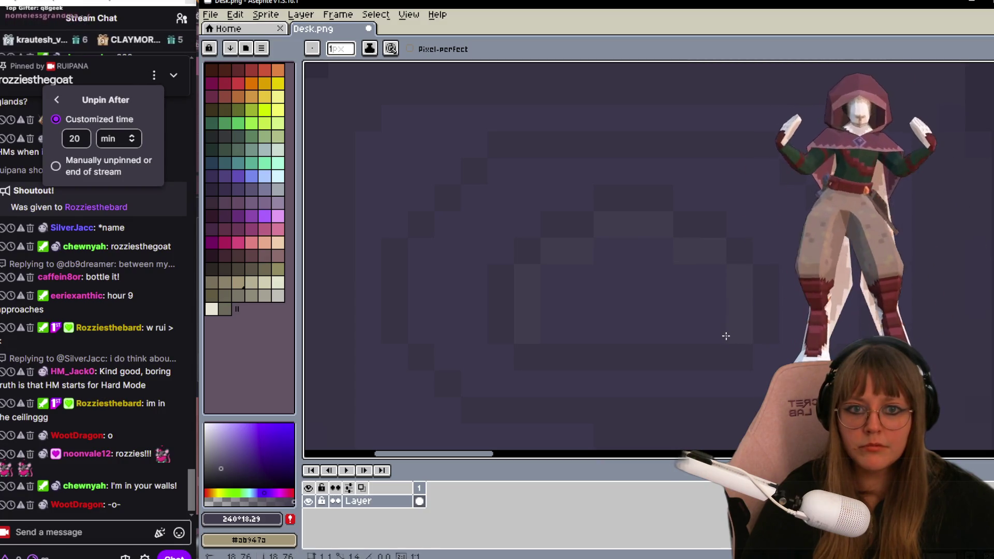
{"action": "scroll", "coordinate": [692, 340], "scroll_direction": "down", "scroll_amount": 1}
{"action": "scroll", "coordinate": [719, 140], "scroll_direction": "down", "scroll_amount": 1}
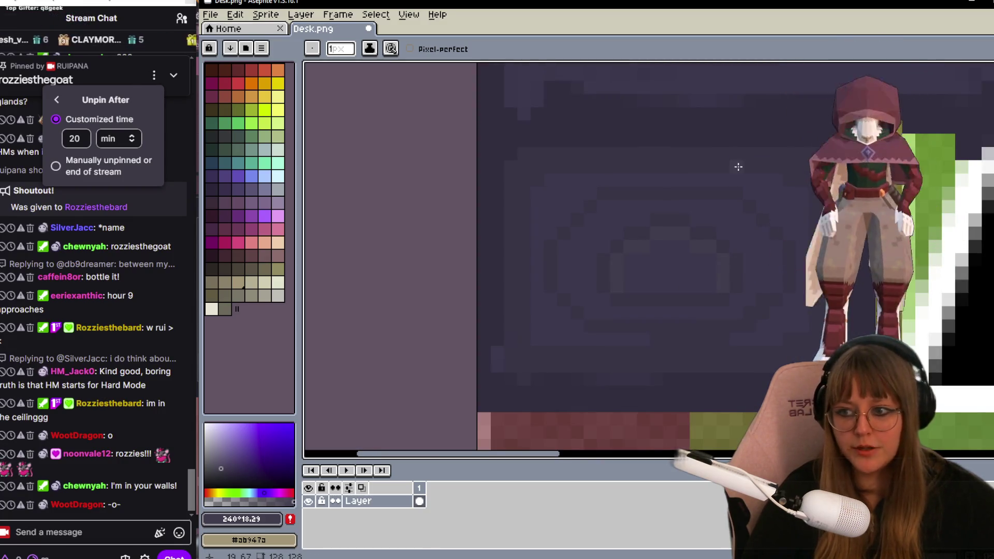
{"action": "scroll", "coordinate": [737, 166], "scroll_direction": "up", "scroll_amount": 1}
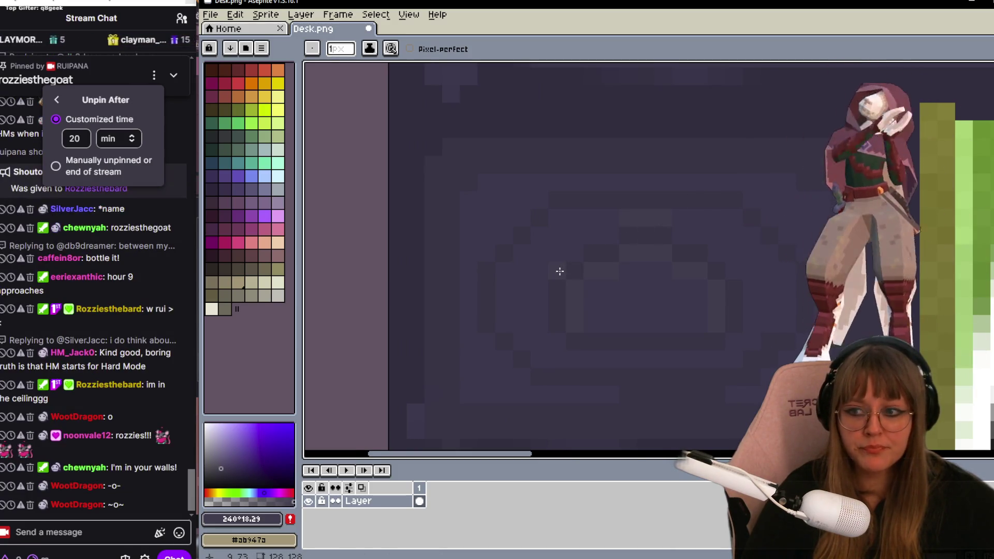
{"action": "scroll", "coordinate": [559, 270], "scroll_direction": "down", "scroll_amount": 1}
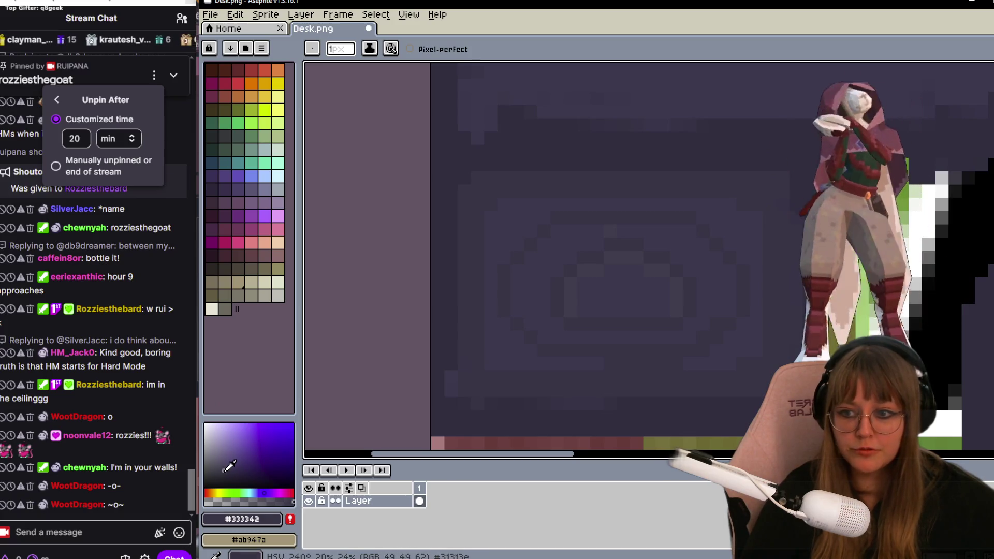
{"action": "scroll", "coordinate": [616, 249], "scroll_direction": "up", "scroll_amount": 1}
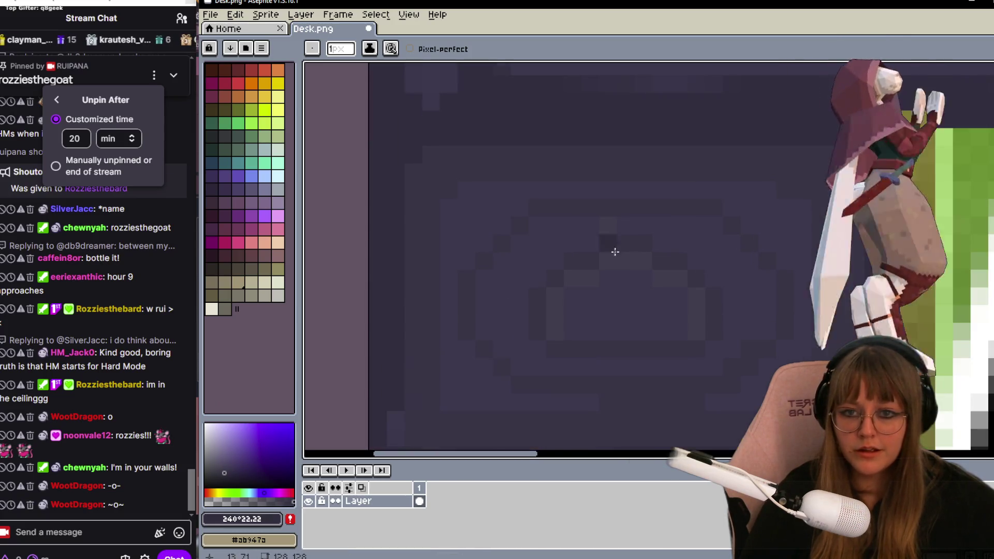
{"action": "left_click", "coordinate": [105, 309]}
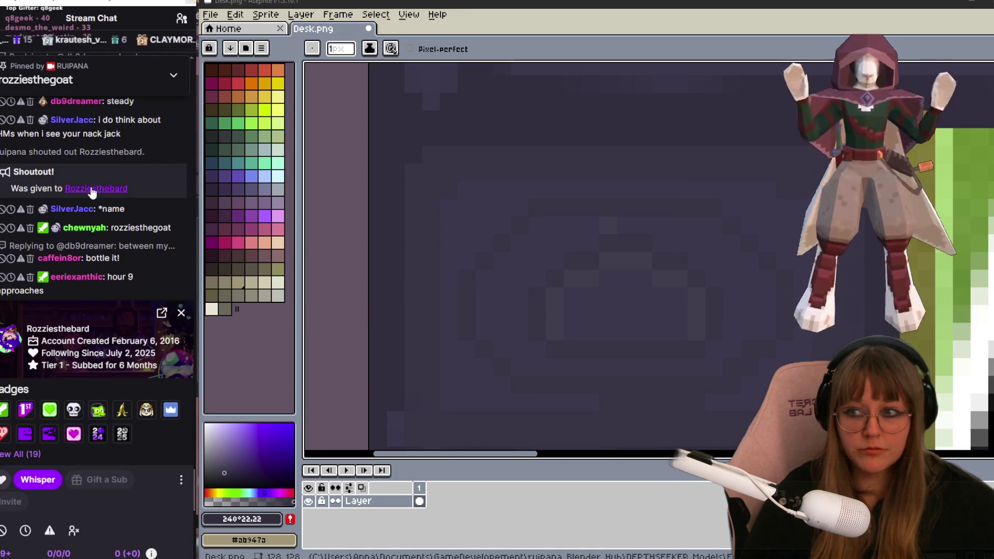
{"action": "left_click", "coordinate": [57, 328]}
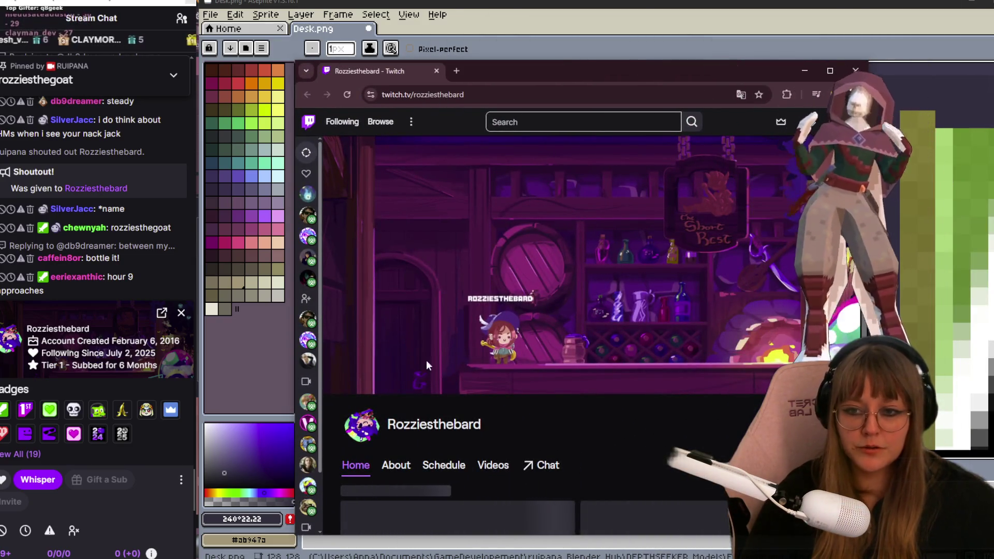
Select the channel name and follower count, close the profile card, reload the page and return to the canvas.
{"action": "left_click_drag", "start_coordinate": [405, 439], "coordinate": [373, 441]}
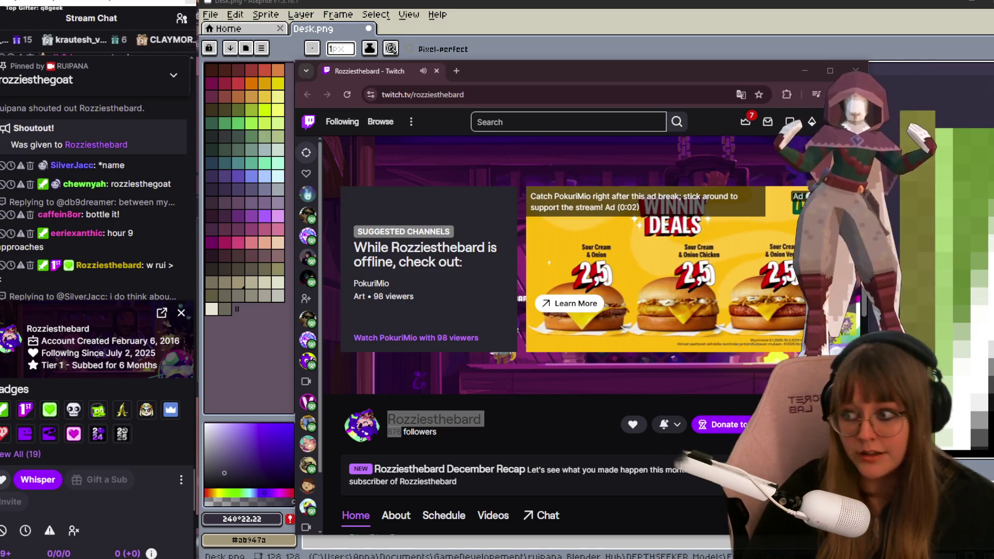
{"action": "left_click", "coordinate": [180, 312]}
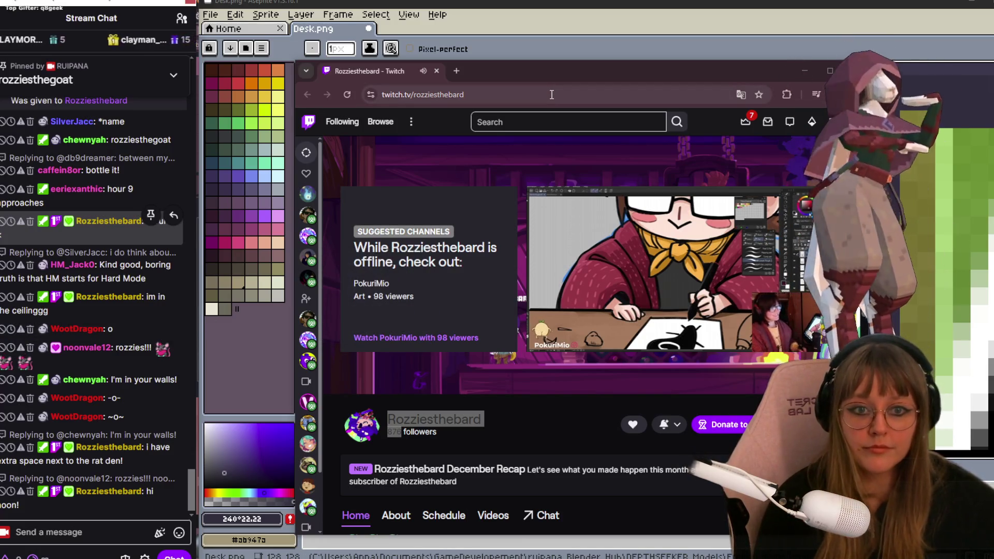
{"action": "left_click", "coordinate": [349, 93]}
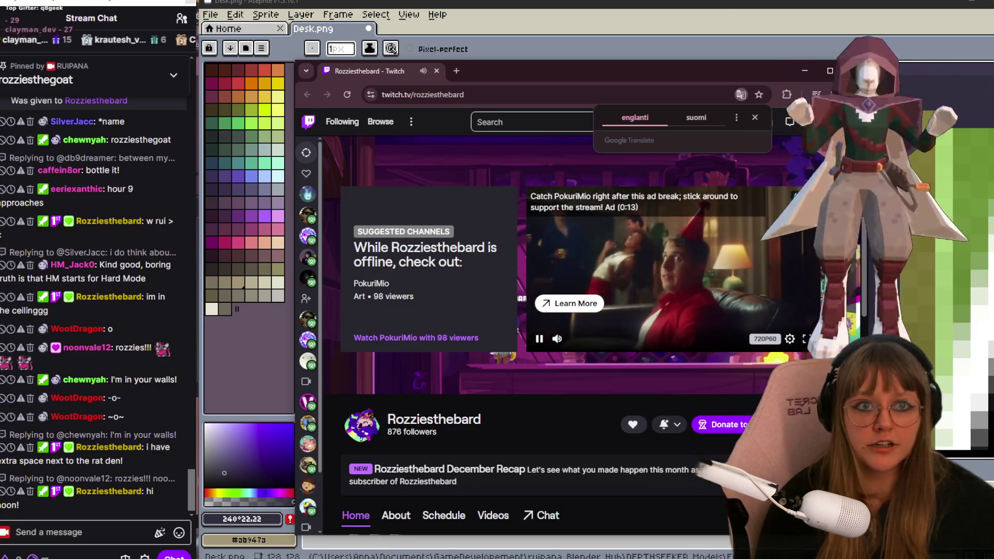
{"action": "key", "text": "alt+Tab"}
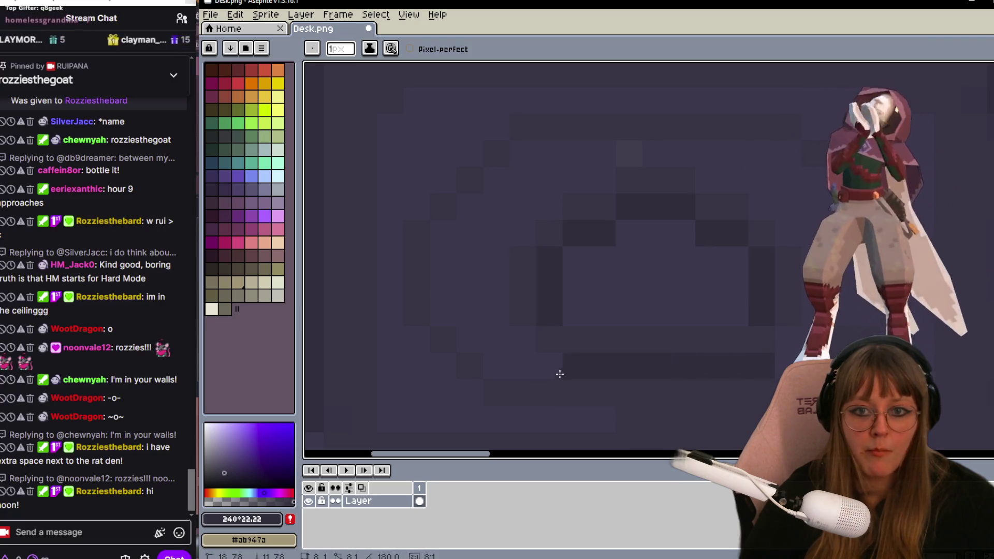
{"action": "scroll", "coordinate": [565, 364], "scroll_direction": "down", "scroll_amount": 5}
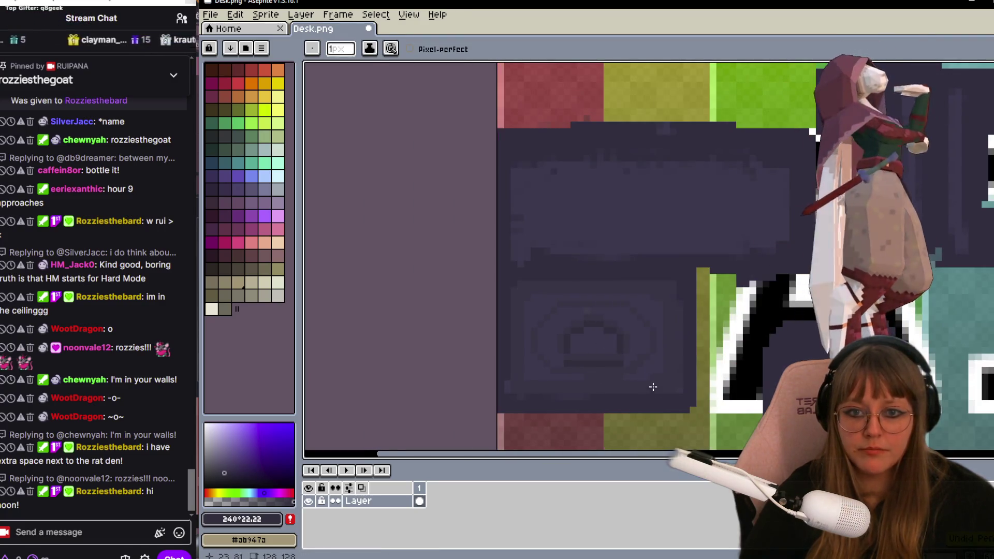
{"action": "scroll", "coordinate": [644, 378], "scroll_direction": "up", "scroll_amount": 3}
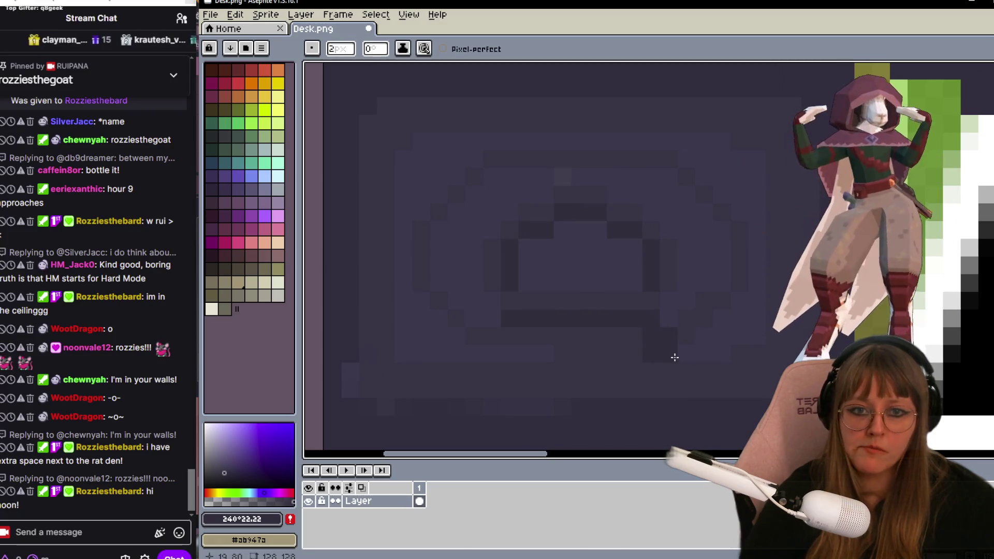
Draw a darker 1-pixel row in the panel's oval emblem with the Pencil, then switch to Blender.
{"action": "key", "text": "minus"}
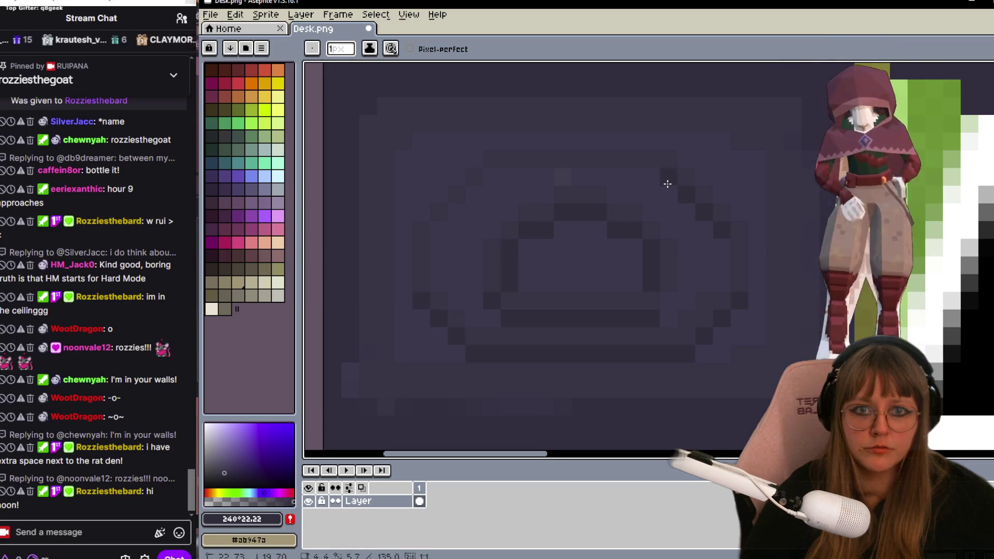
{"action": "left_click_drag", "start_coordinate": [654, 178], "coordinate": [488, 183]}
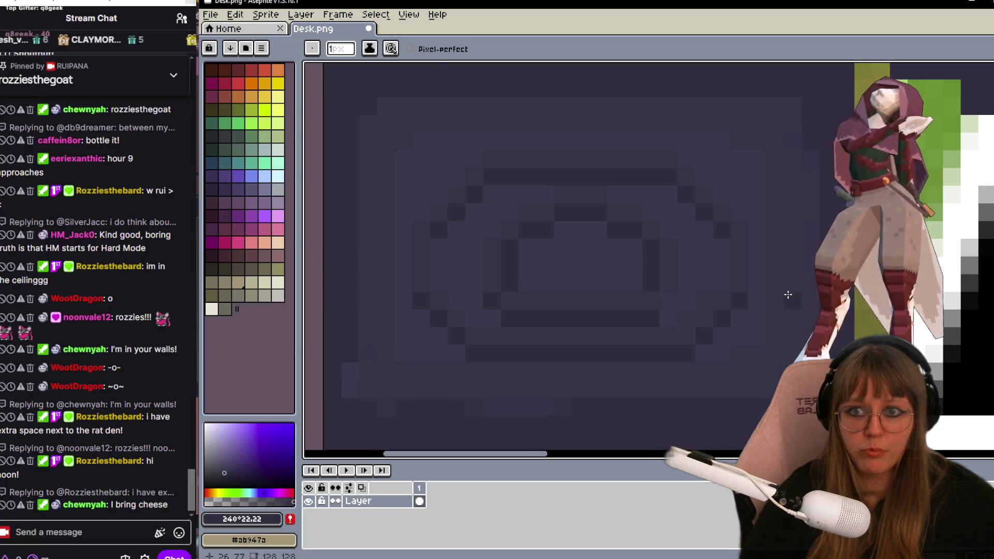
{"action": "scroll", "coordinate": [787, 292], "scroll_direction": "down", "scroll_amount": 2}
{"action": "key", "text": "v"}
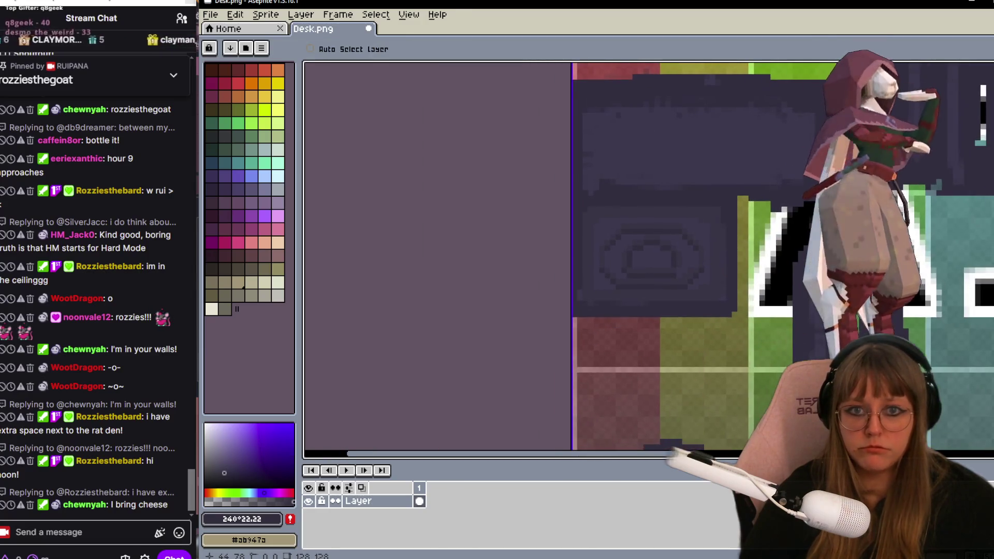
{"action": "key", "text": "b"}
{"action": "scroll", "coordinate": [683, 294], "scroll_direction": "up", "scroll_amount": 1}
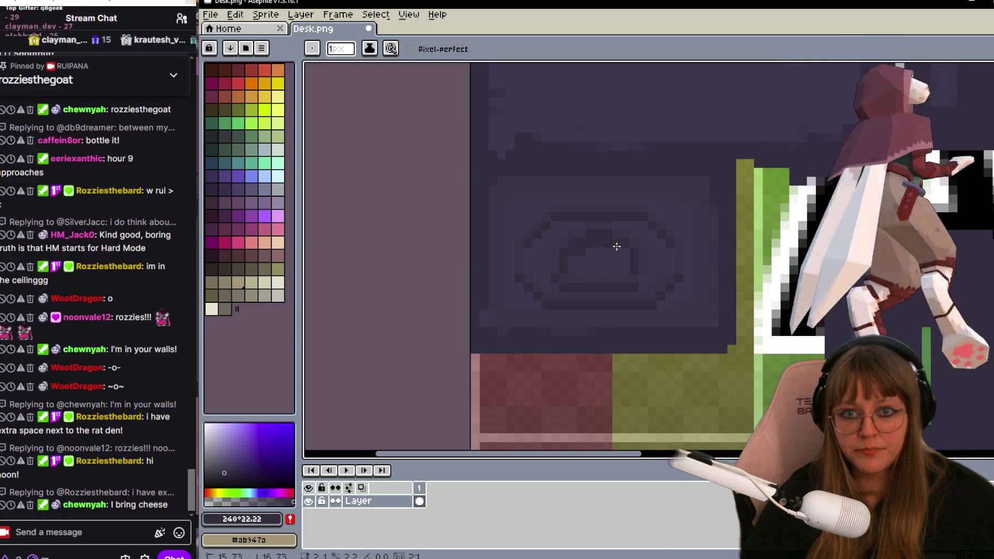
{"action": "scroll", "coordinate": [658, 263], "scroll_direction": "up", "scroll_amount": 1}
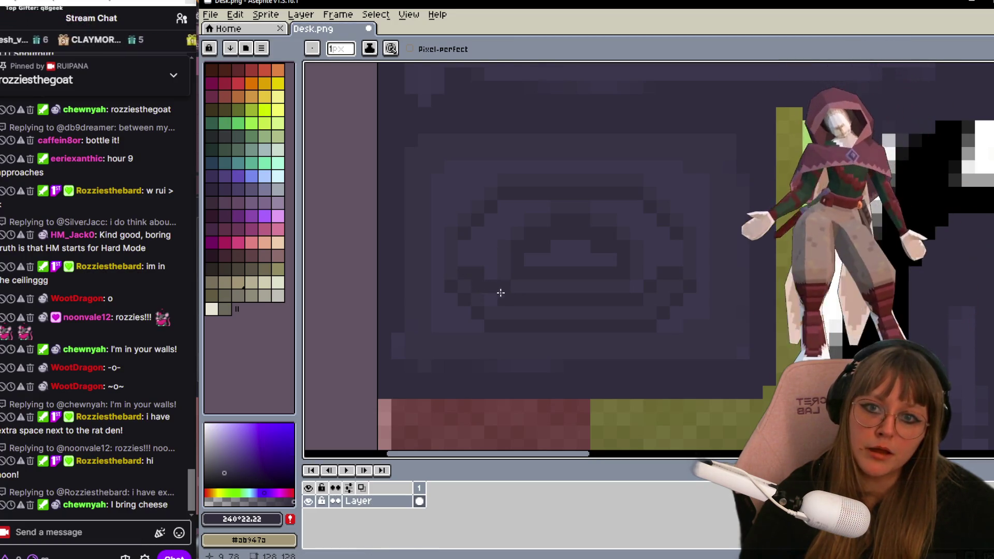
{"action": "scroll", "coordinate": [495, 297], "scroll_direction": "down", "scroll_amount": 2}
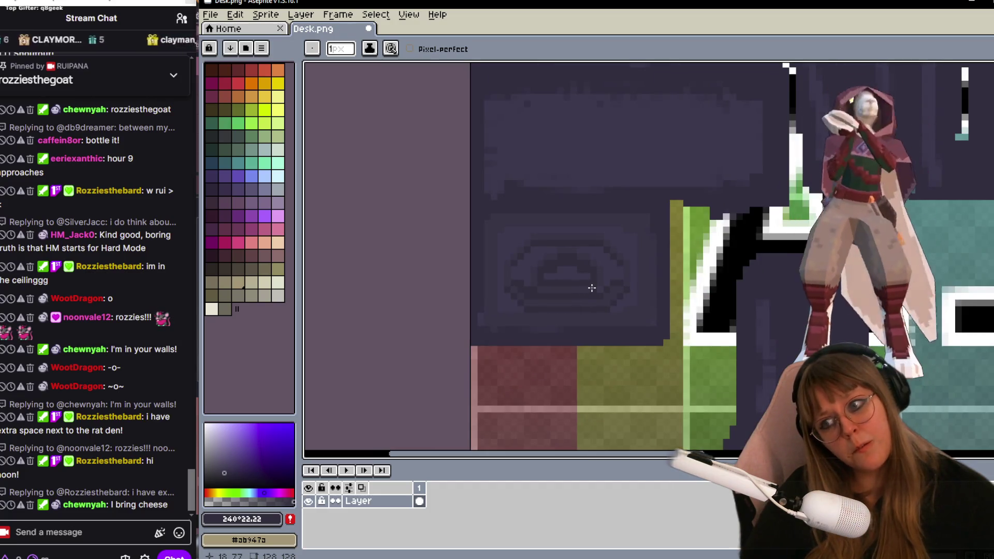
{"action": "scroll", "coordinate": [592, 287], "scroll_direction": "up", "scroll_amount": 2}
{"action": "scroll", "coordinate": [463, 353], "scroll_direction": "down", "scroll_amount": 2}
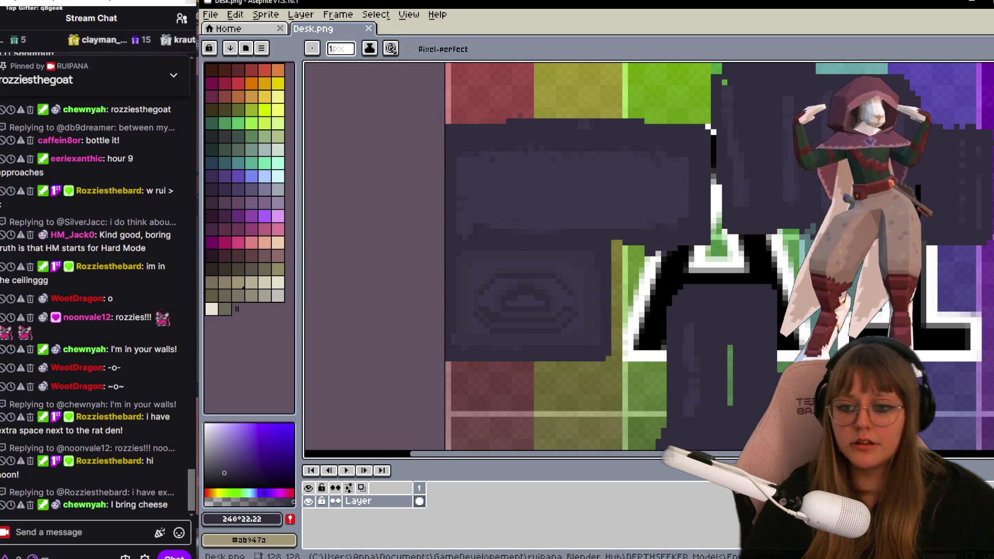
{"action": "key", "text": "alt+Tab"}
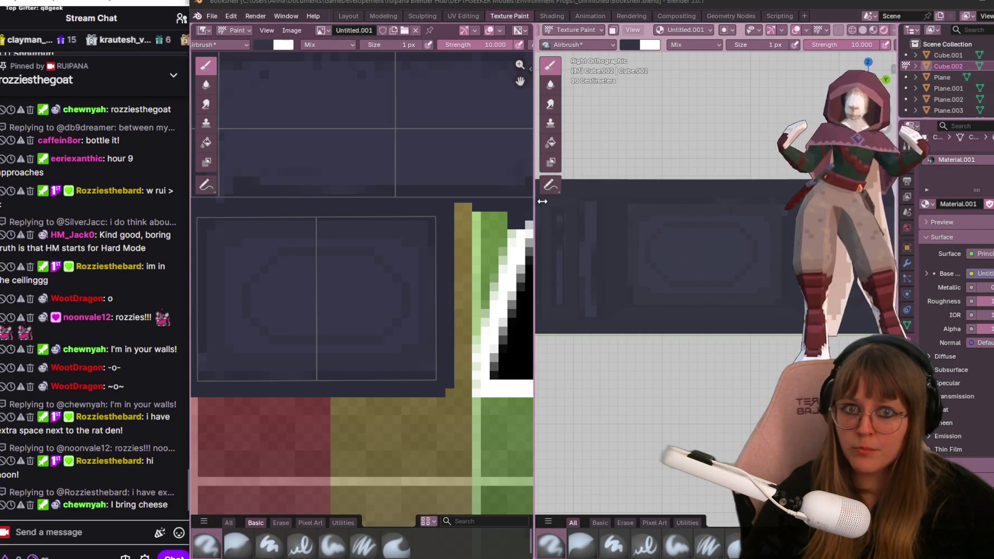
Reload the edited Desk texture from disk and orbit to view the panel emblem on the desk model.
{"action": "left_click", "coordinate": [289, 32]}
{"action": "left_click", "coordinate": [334, 92]}
{"action": "mouse_move", "coordinate": [590, 225]}
{"action": "middle_mouse_down"}
{"action": "mouse_move", "coordinate": [635, 235]}
{"action": "mouse_move", "coordinate": [737, 332]}
{"action": "middle_mouse_up"}
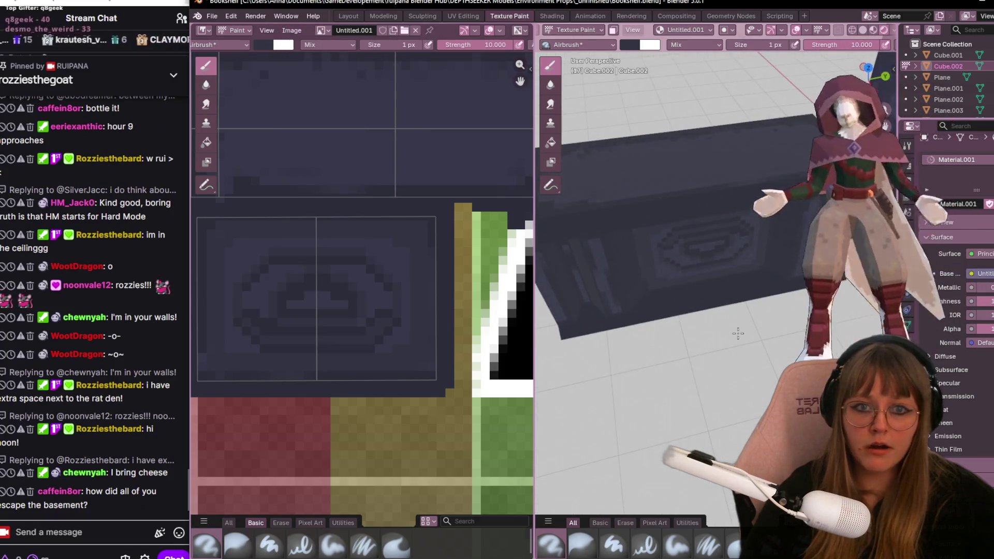
{"action": "mouse_move", "coordinate": [652, 242]}
{"action": "middle_mouse_down"}
{"action": "mouse_move", "coordinate": [620, 168]}
{"action": "mouse_move", "coordinate": [606, 187]}
{"action": "middle_mouse_up"}
{"action": "scroll", "coordinate": [361, 284], "scroll_direction": "down", "scroll_amount": 2}
In UV Editing, select the desk's bottom panel UV island and pan it into view.
{"action": "left_click", "coordinate": [463, 16]}
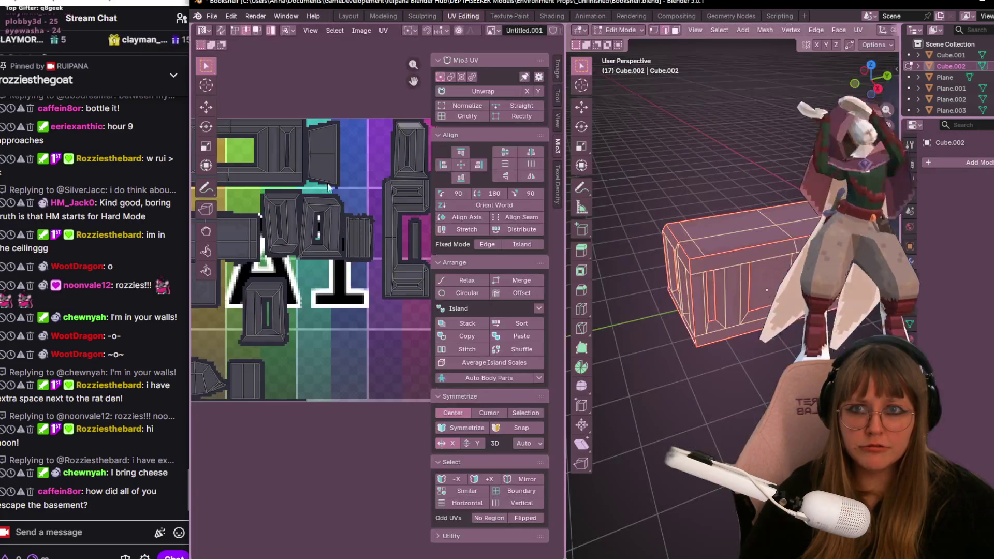
{"action": "scroll", "coordinate": [334, 311], "scroll_direction": "down", "scroll_amount": 2}
{"action": "scroll", "coordinate": [440, 370], "scroll_direction": "up", "scroll_amount": 2}
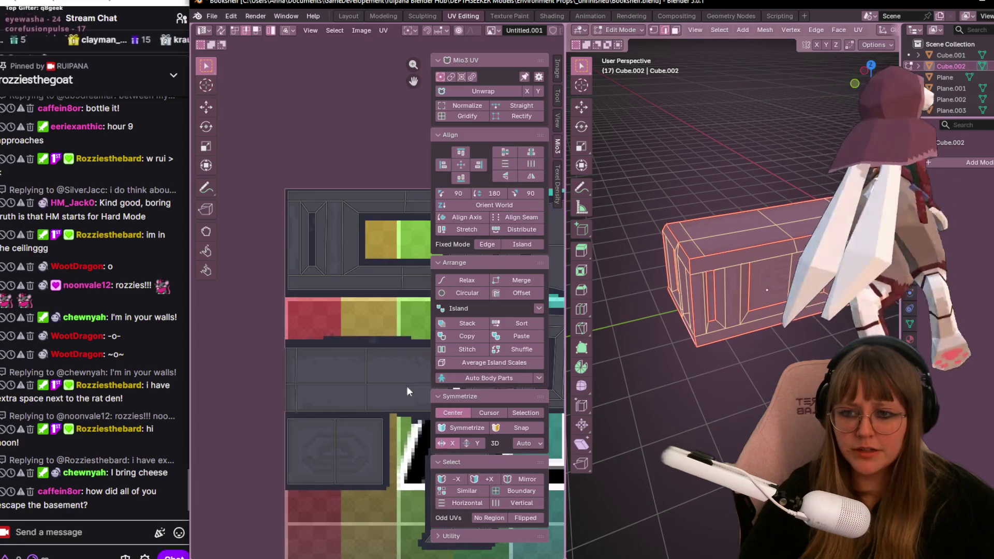
{"action": "scroll", "coordinate": [406, 375], "scroll_direction": "up", "scroll_amount": 2}
{"action": "scroll", "coordinate": [361, 494], "scroll_direction": "up", "scroll_amount": 2}
{"action": "scroll", "coordinate": [351, 518], "scroll_direction": "up", "scroll_amount": 2}
{"action": "left_click", "coordinate": [319, 462]}
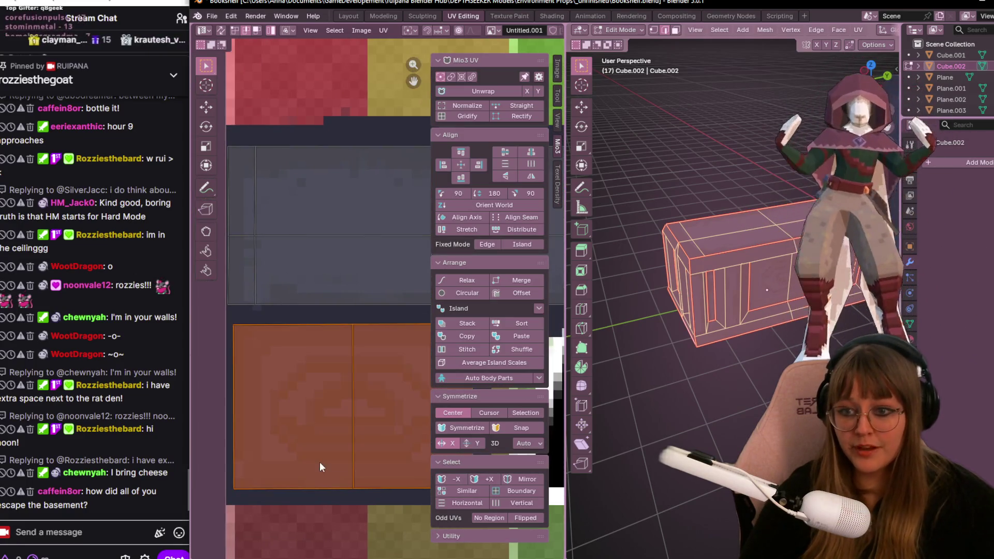
{"action": "scroll", "coordinate": [351, 419], "scroll_direction": "down", "scroll_amount": 2}
{"action": "middle_click_drag", "start_coordinate": [351, 420], "coordinate": [340, 274]}
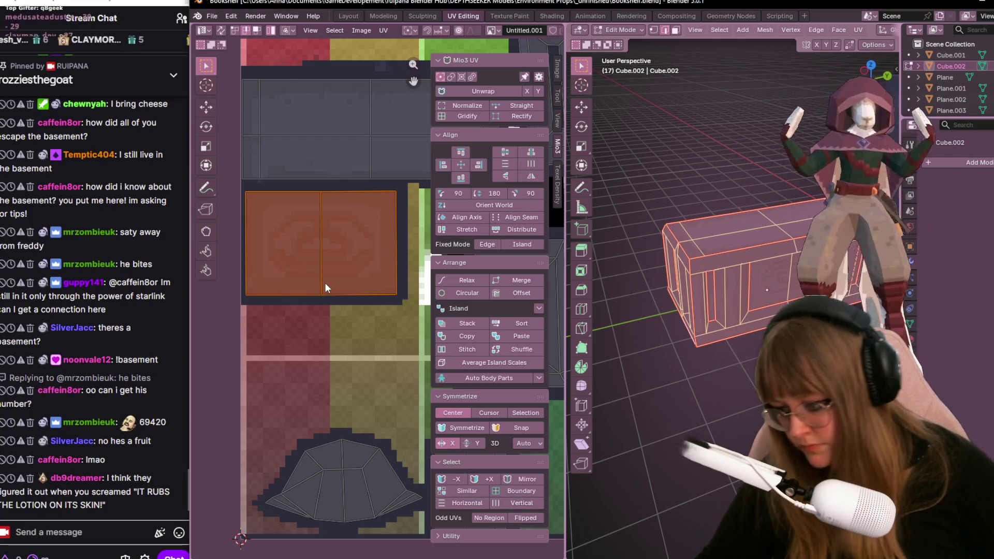
{"action": "type", "text": "r180"}
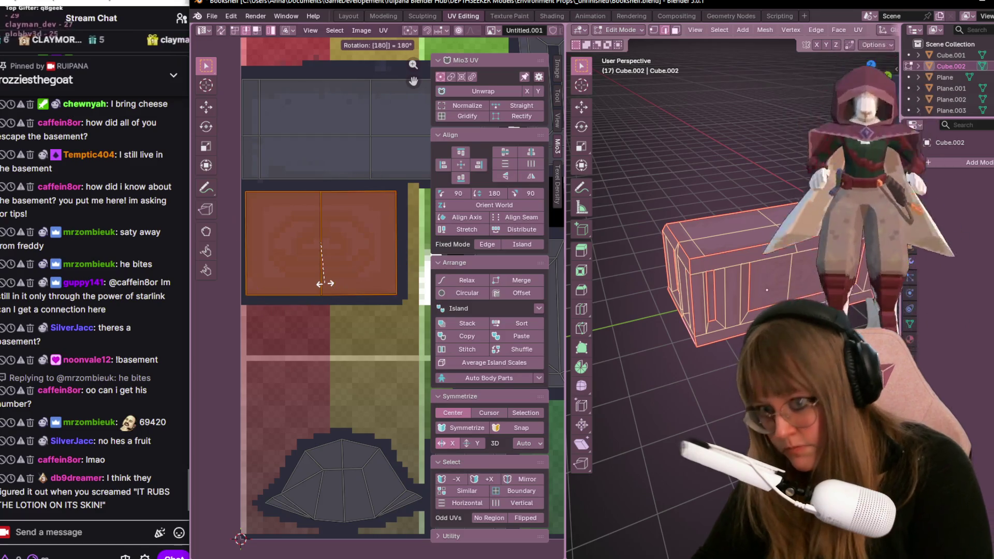
Confirm the panel island's 180° rotation, check the desk front face-on, then switch to Aseprite.
{"action": "key", "text": "Return"}
{"action": "mouse_move", "coordinate": [766, 290]}
{"action": "middle_mouse_down"}
{"action": "mouse_move", "coordinate": [738, 264]}
{"action": "mouse_move", "coordinate": [758, 242]}
{"action": "mouse_move", "coordinate": [777, 246]}
{"action": "middle_mouse_up"}
{"action": "scroll", "coordinate": [715, 239], "scroll_direction": "up", "scroll_amount": 4}
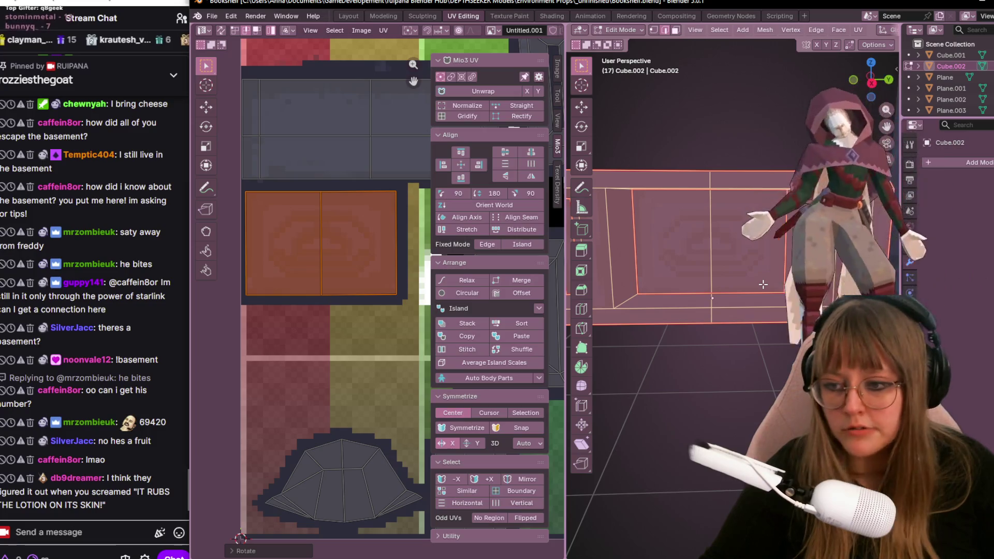
{"action": "middle_click_drag", "start_coordinate": [761, 285], "coordinate": [762, 284]}
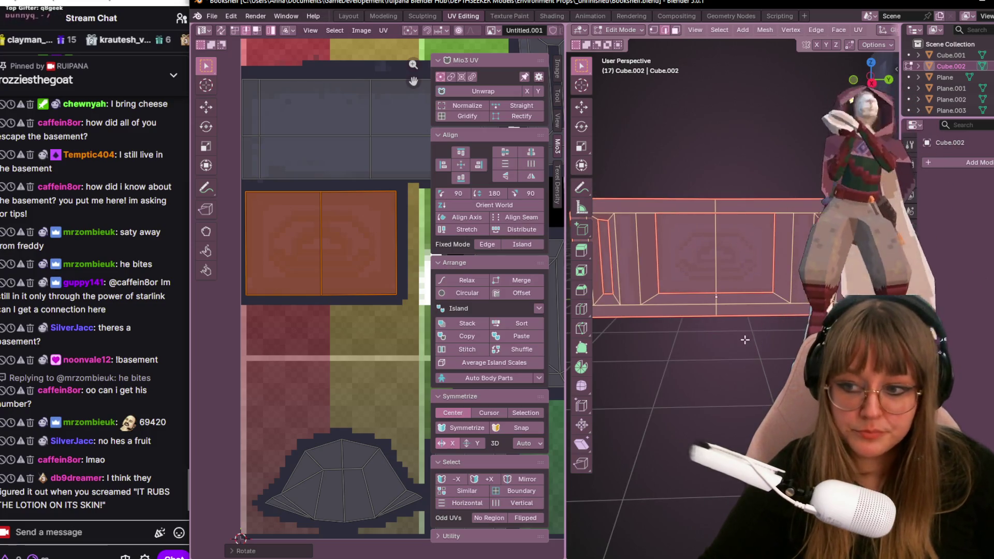
{"action": "key", "text": "alt+Tab"}
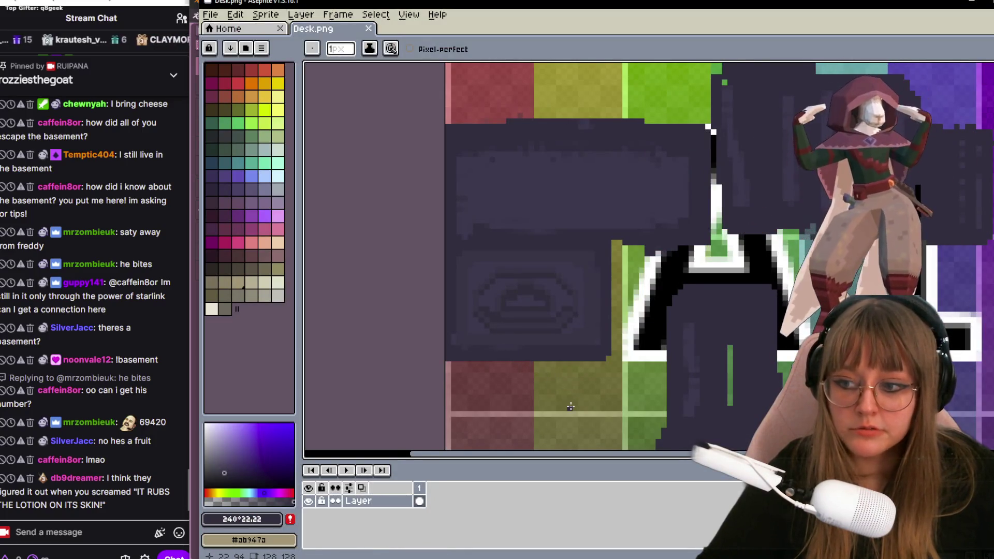
{"action": "scroll", "coordinate": [570, 406], "scroll_direction": "up", "scroll_amount": 1}
{"action": "scroll", "coordinate": [559, 377], "scroll_direction": "down", "scroll_amount": 1}
{"action": "scroll", "coordinate": [644, 316], "scroll_direction": "up", "scroll_amount": 1}
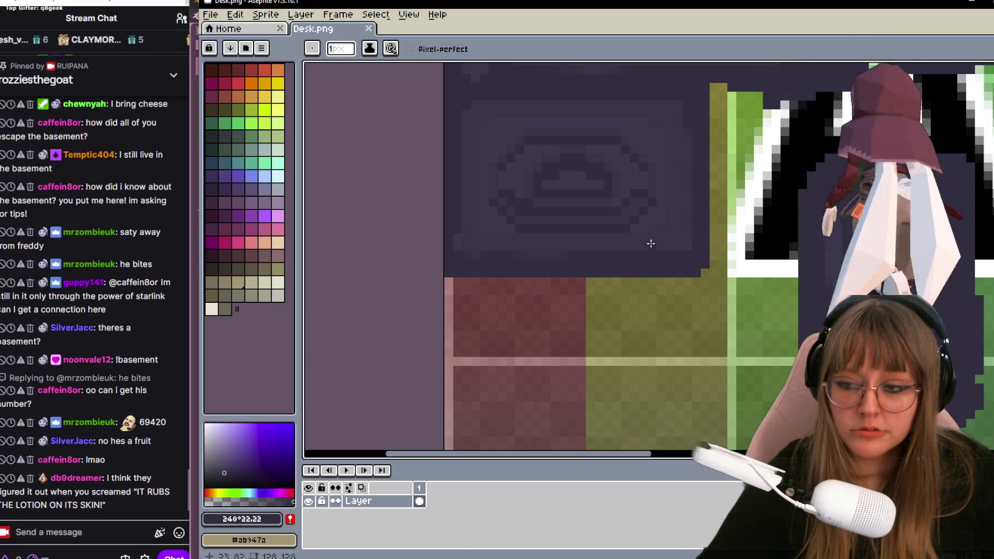
Swap colours and eyedrop the dark #2c2c39 from the panel artwork as the Pencil colour.
{"action": "middle_click_drag", "start_coordinate": [651, 244], "coordinate": [652, 289]}
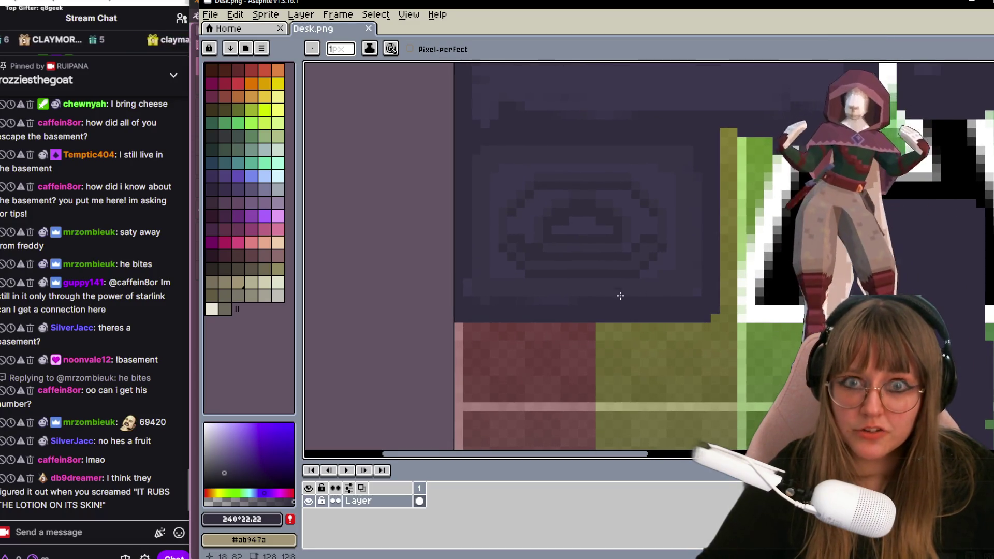
{"action": "key", "text": "x"}
{"action": "left_click", "coordinate": [591, 274]}
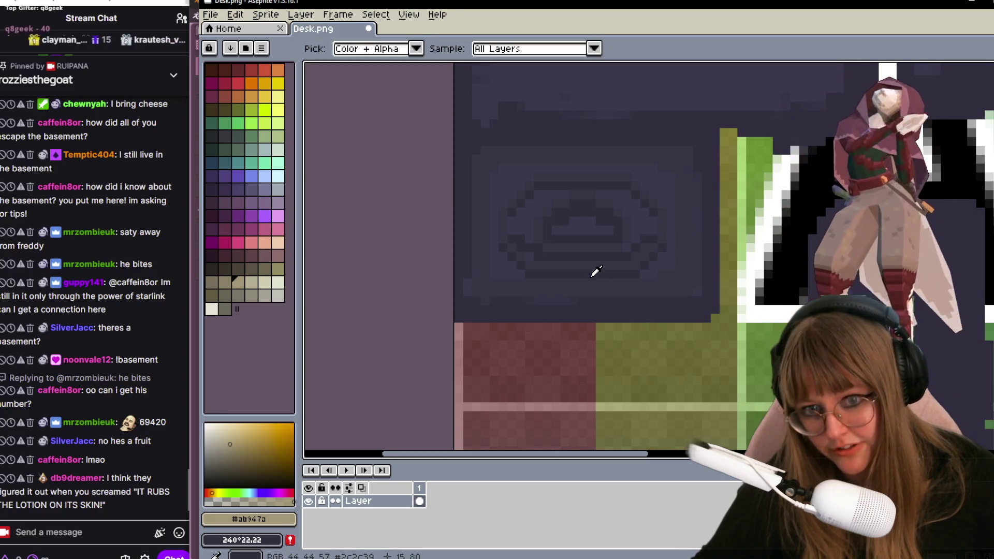
{"action": "left_click", "coordinate": [591, 273], "text": "alt"}
{"action": "key", "text": "b"}
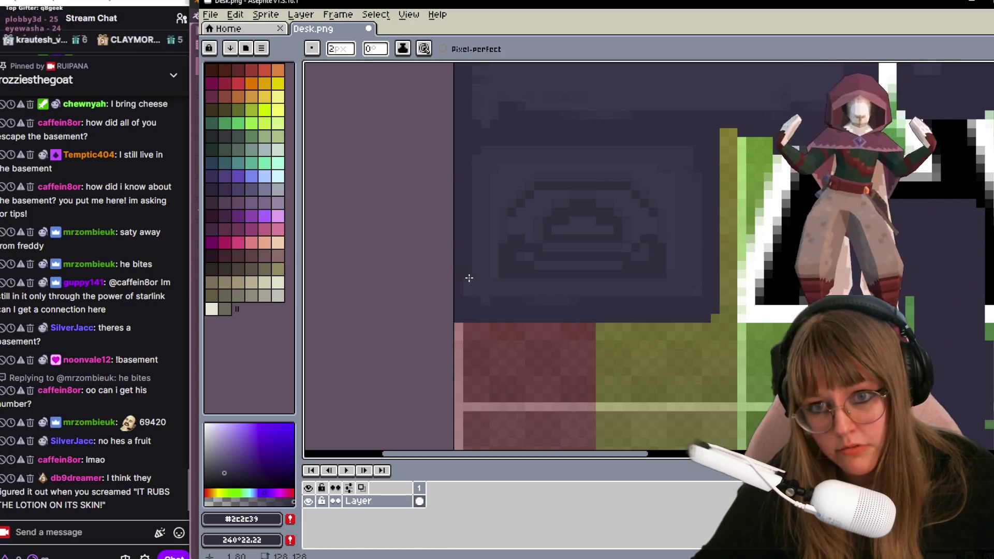
{"action": "scroll", "coordinate": [592, 240], "scroll_direction": "down", "scroll_amount": 2}
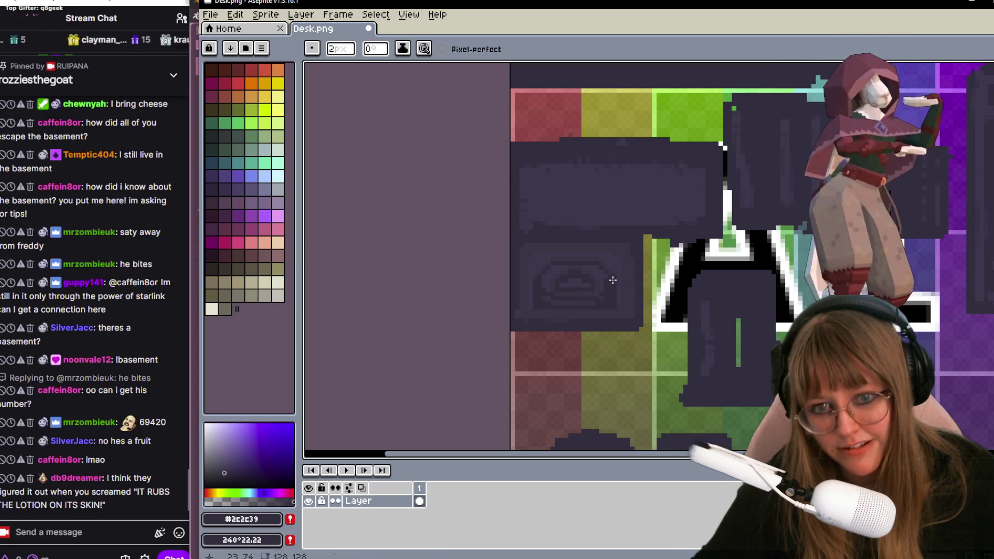
{"action": "scroll", "coordinate": [612, 280], "scroll_direction": "down", "scroll_amount": 1}
{"action": "scroll", "coordinate": [612, 280], "scroll_direction": "up", "scroll_amount": 2}
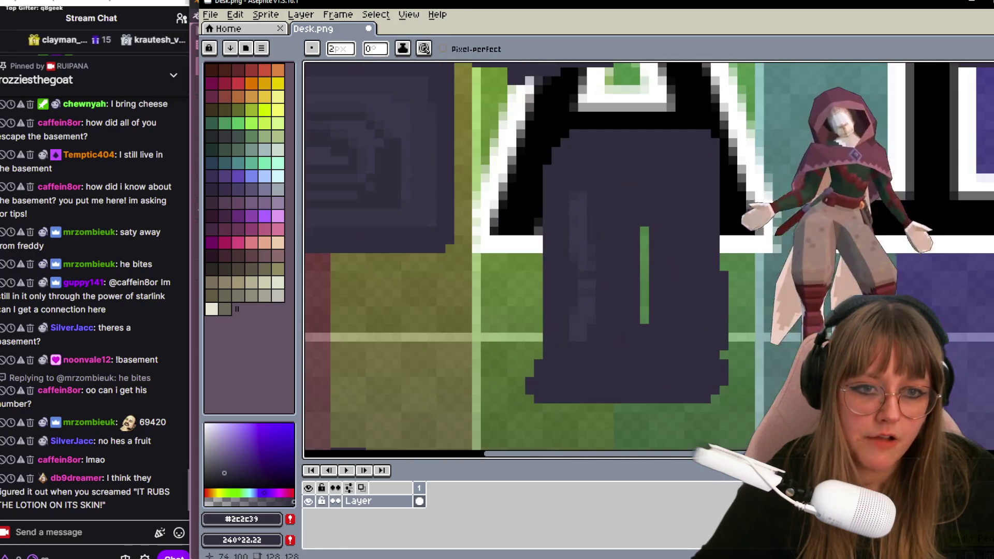
Eyedrop #333344 from the dark shape for the Pencil, then bring up the Google d20 roller window.
{"action": "key", "text": "i"}
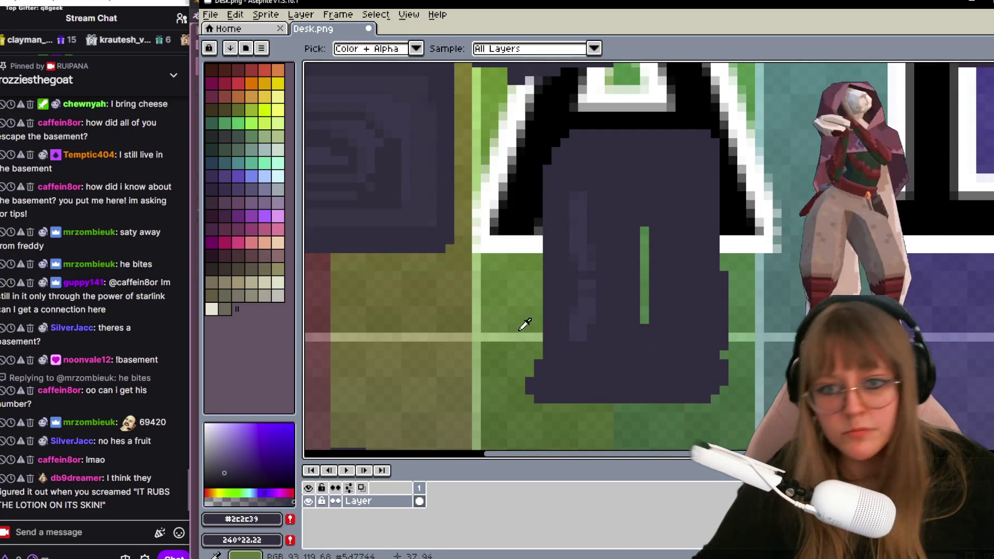
{"action": "key", "text": "b"}
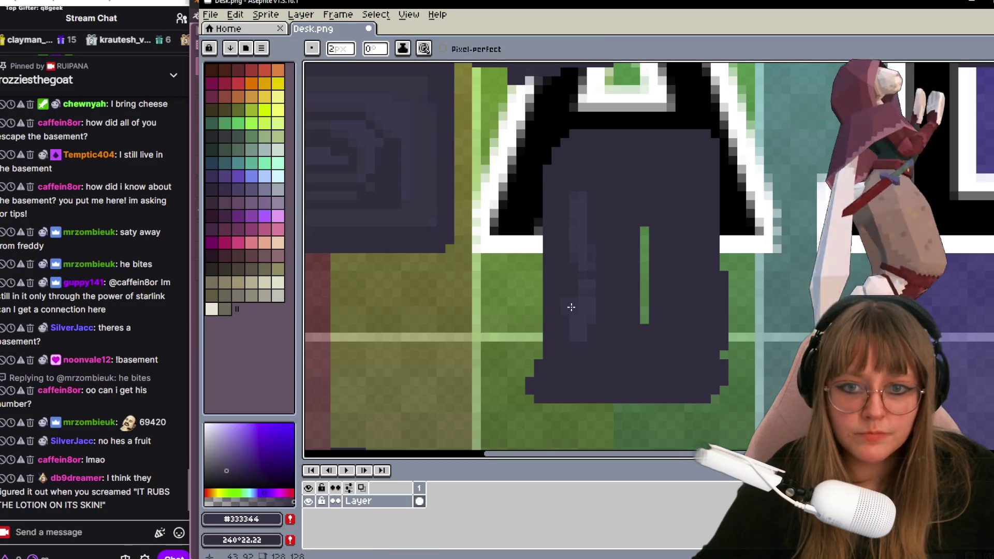
{"action": "scroll", "coordinate": [572, 304], "scroll_direction": "up", "scroll_amount": 1}
{"action": "scroll", "coordinate": [582, 295], "scroll_direction": "up", "scroll_amount": 1}
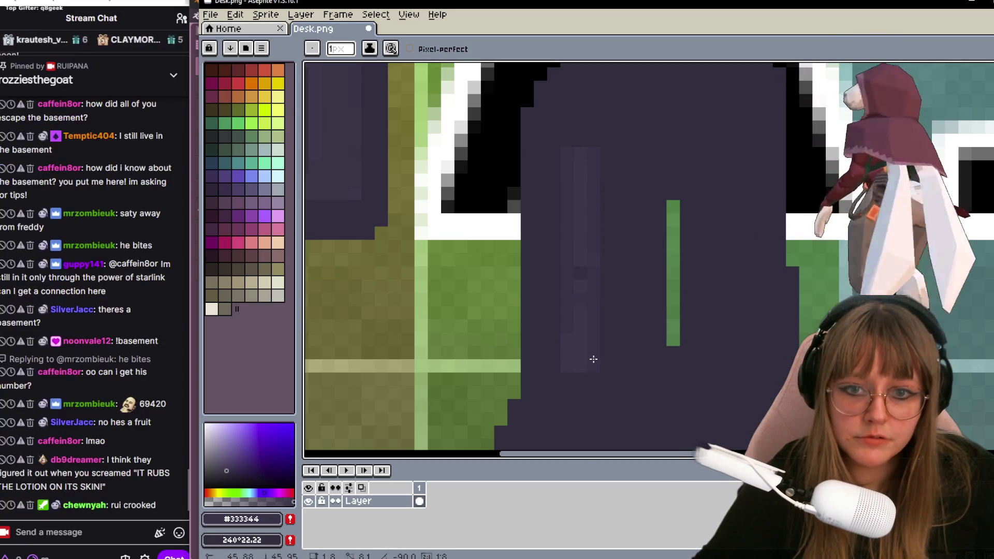
{"action": "scroll", "coordinate": [593, 358], "scroll_direction": "down", "scroll_amount": 1}
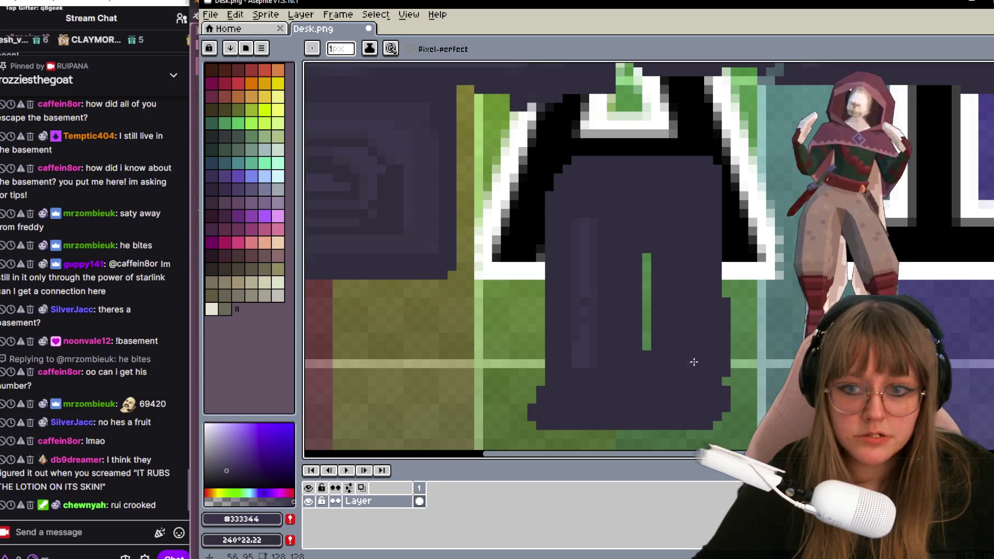
{"action": "scroll", "coordinate": [693, 361], "scroll_direction": "down", "scroll_amount": 1}
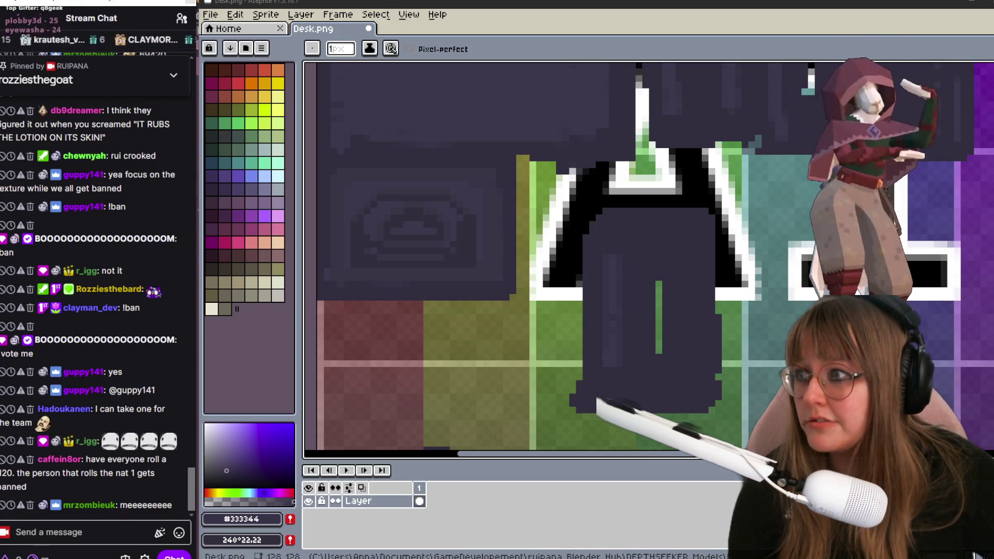
{"action": "key", "text": "alt+Tab"}
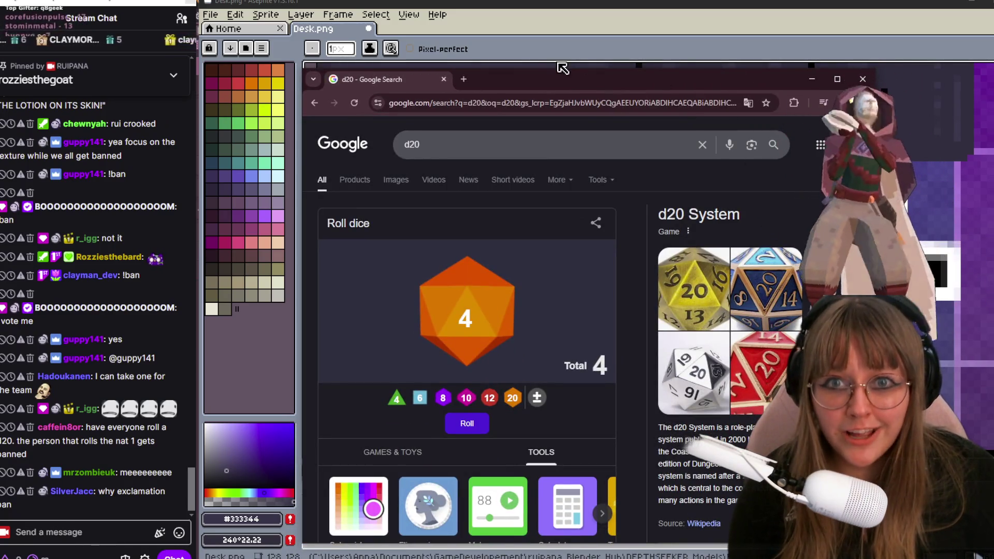
Reposition the browser window over the canvas and peek at the roller's Add modifier settings.
{"action": "left_click_drag", "start_coordinate": [528, 67], "coordinate": [505, 184]}
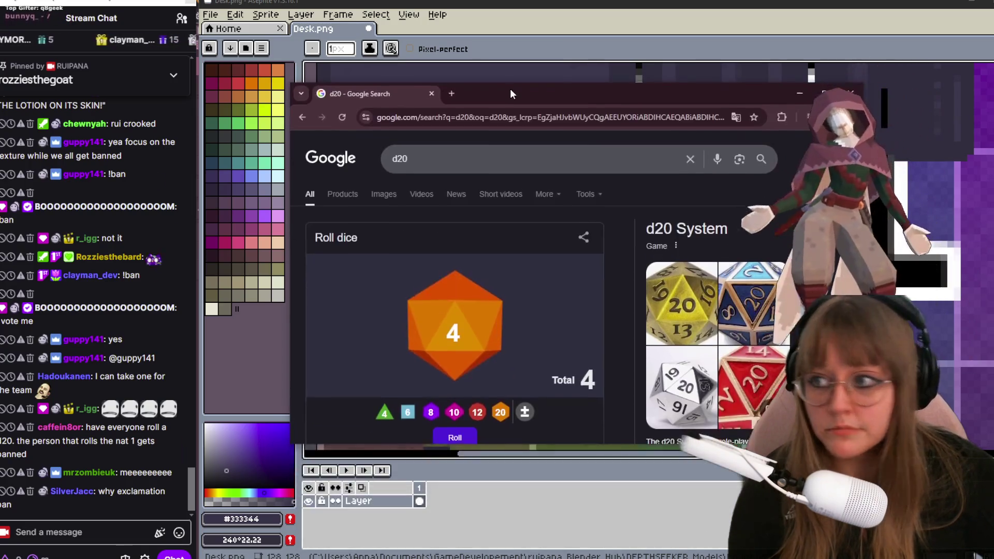
{"action": "left_click_drag", "start_coordinate": [523, 189], "coordinate": [518, 79]}
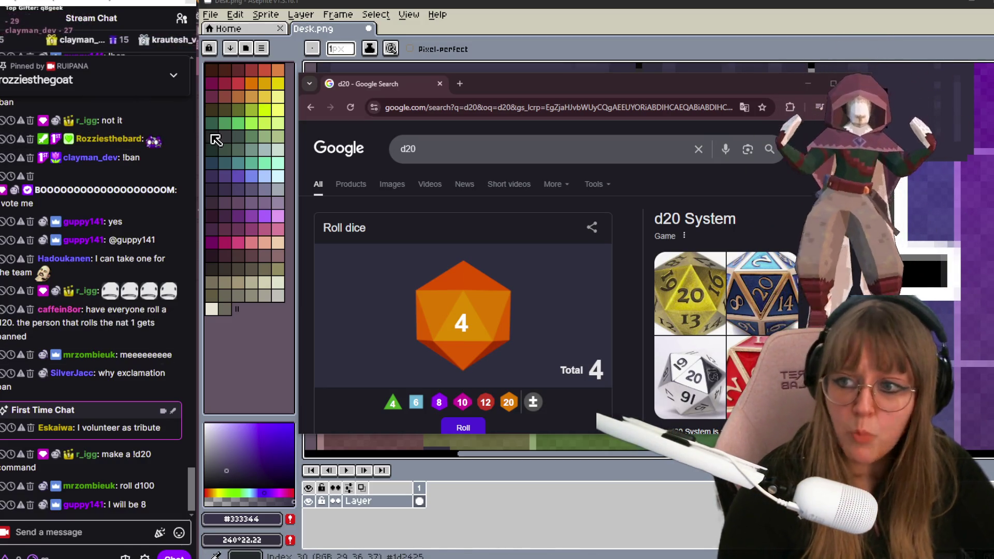
{"action": "mouse_move", "coordinate": [93, 245]}
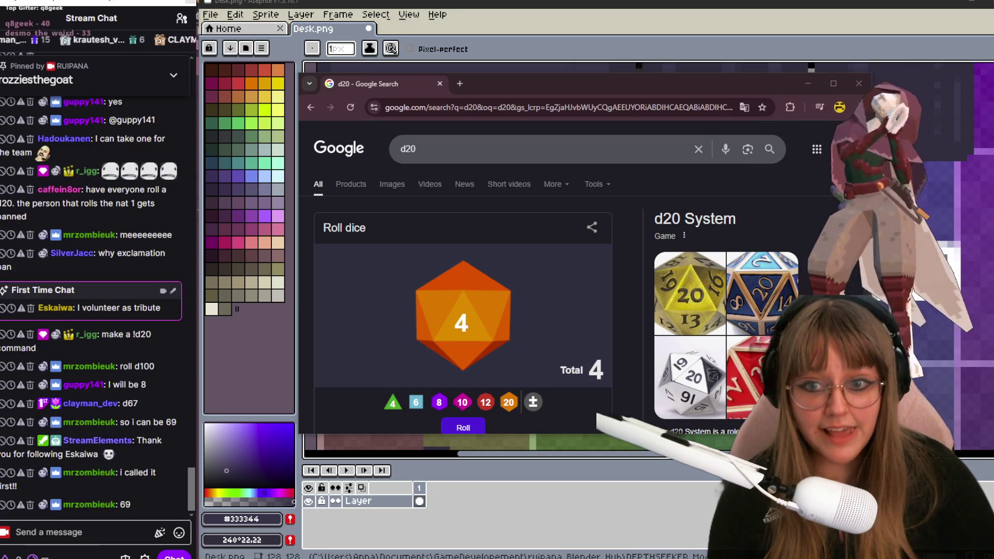
{"action": "left_click", "coordinate": [532, 402]}
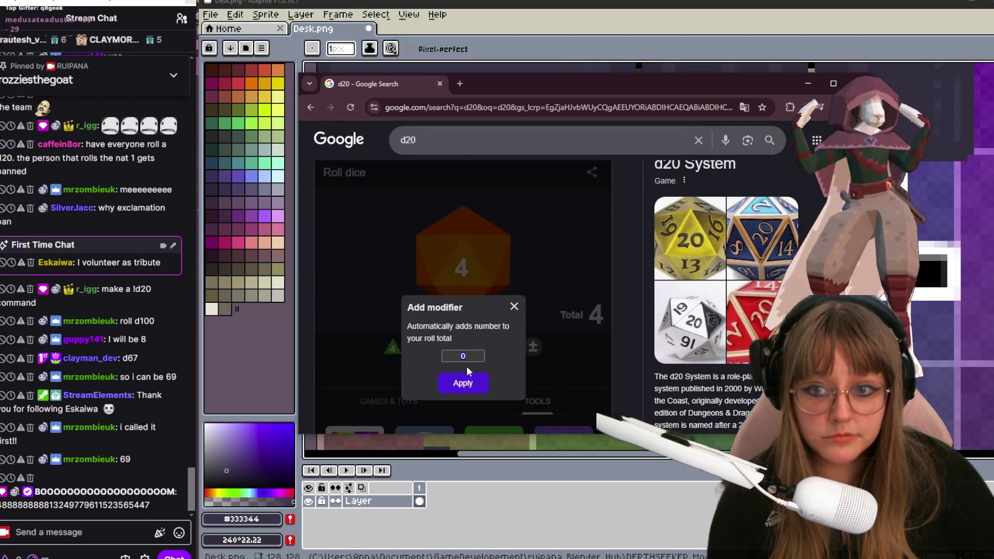
{"action": "left_click", "coordinate": [513, 307]}
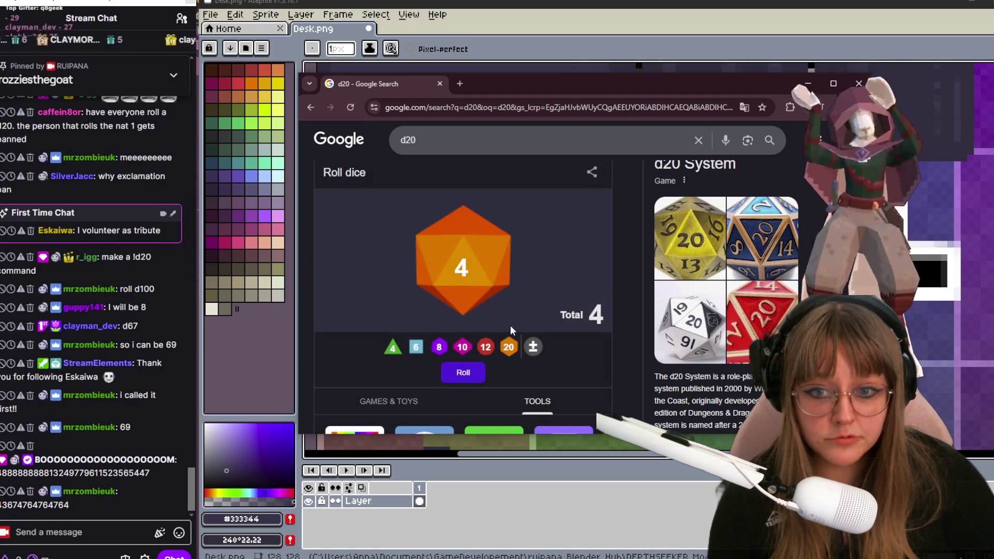
{"action": "scroll", "coordinate": [509, 330], "scroll_direction": "down", "scroll_amount": 1}
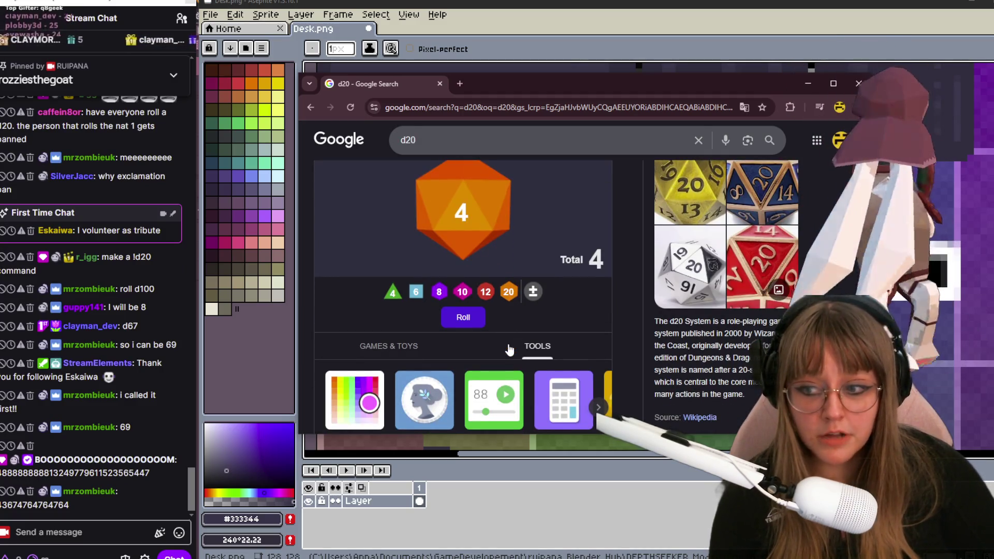
Change the search to d100 and open the Roll A D100 Die result.
{"action": "left_click", "coordinate": [433, 142]}
{"action": "key", "text": "BackSpace"}
{"action": "key", "text": "BackSpace"}
{"action": "type", "text": "1"}
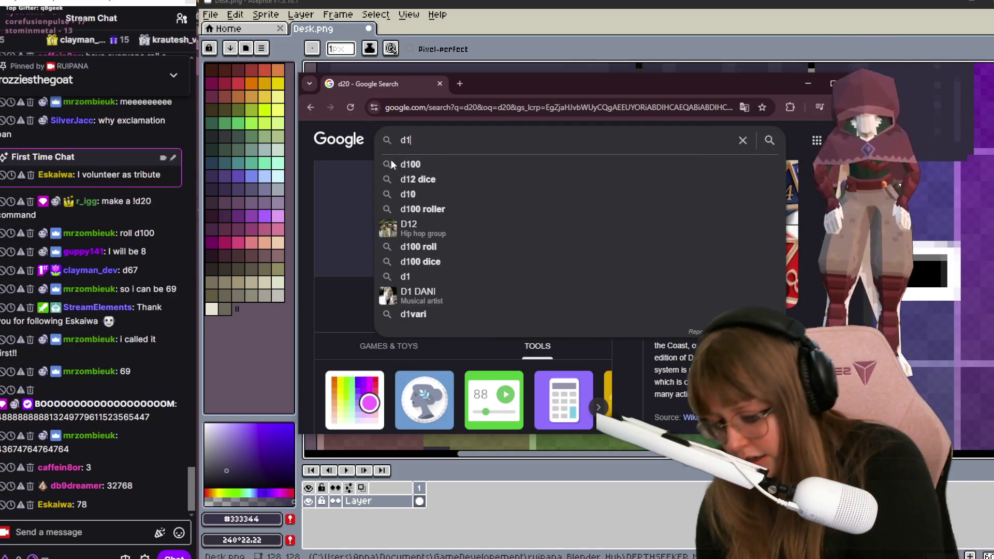
{"action": "type", "text": "00"}
{"action": "key", "text": "Return"}
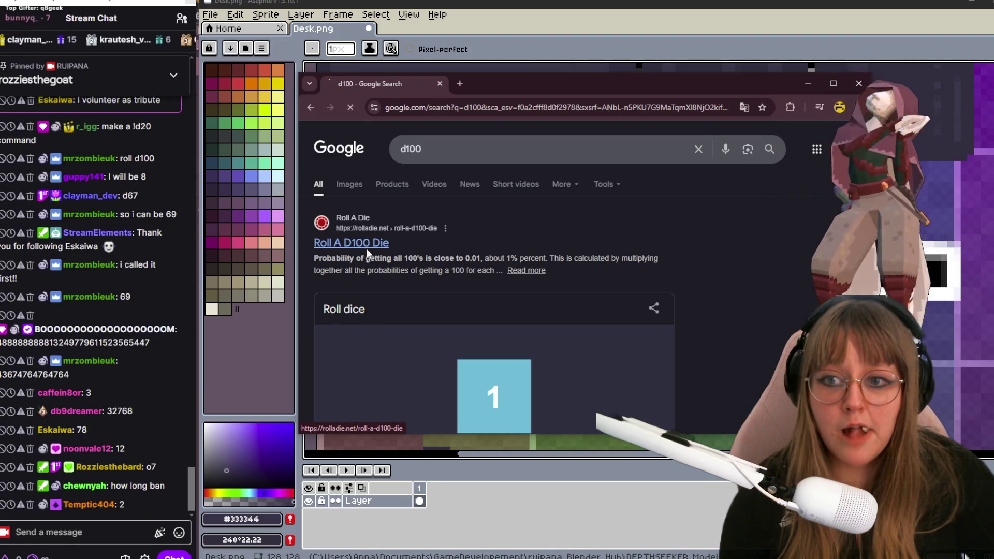
{"action": "left_click", "coordinate": [351, 243]}
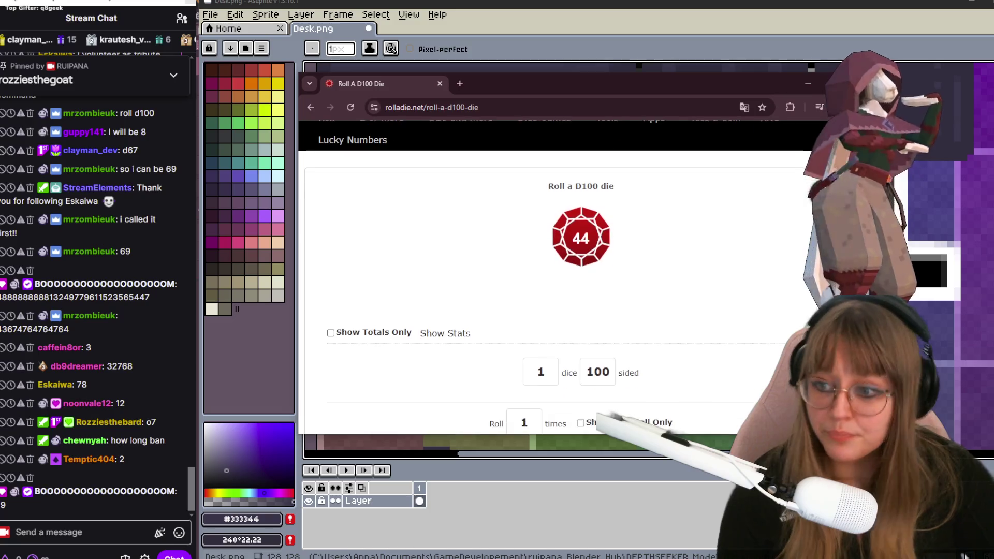
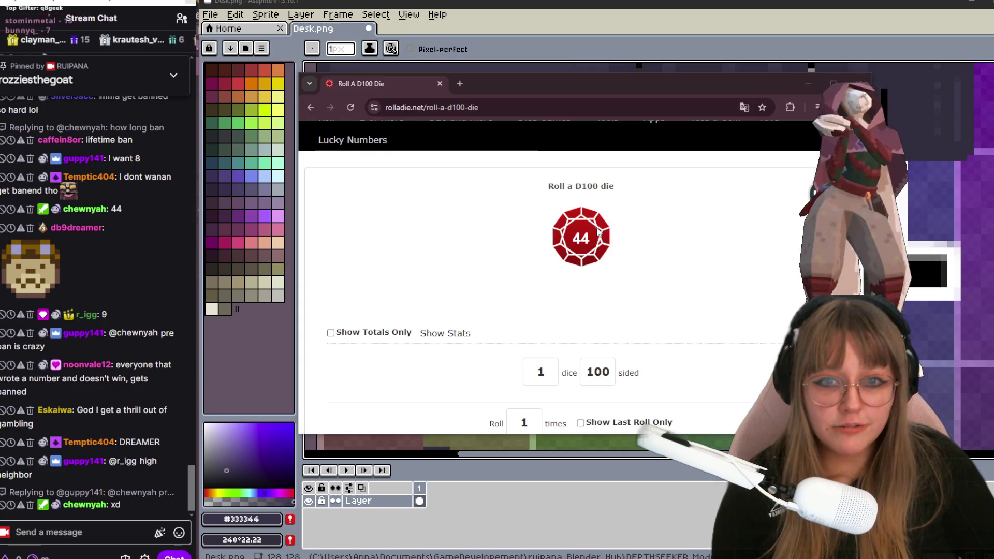
{"action": "scroll", "coordinate": [636, 295], "scroll_direction": "down", "scroll_amount": 2}
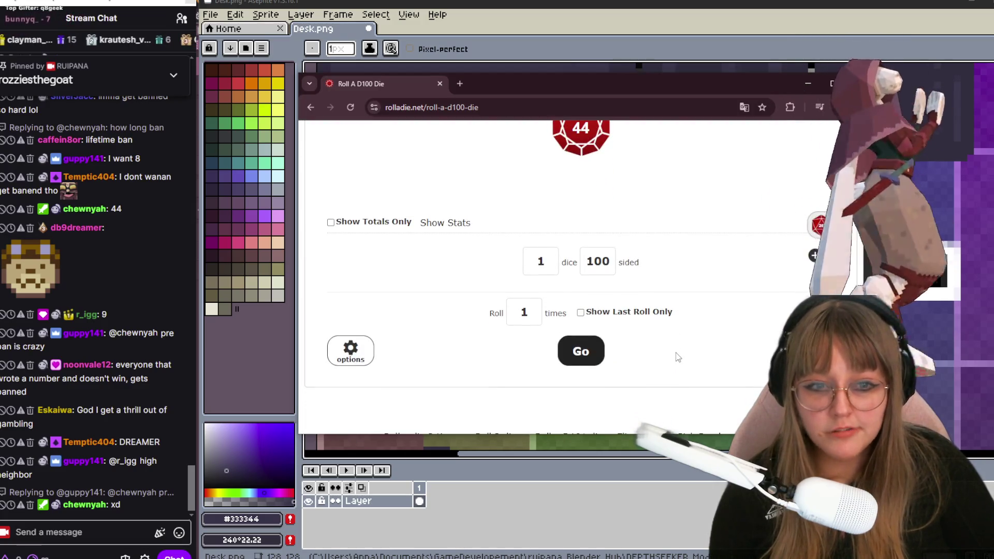
{"action": "scroll", "coordinate": [676, 355], "scroll_direction": "up", "scroll_amount": 1}
{"action": "scroll", "coordinate": [676, 357], "scroll_direction": "down", "scroll_amount": 1}
{"action": "scroll", "coordinate": [621, 373], "scroll_direction": "up", "scroll_amount": 2}
{"action": "scroll", "coordinate": [591, 393], "scroll_direction": "down", "scroll_amount": 1}
Reroll the D100 die several times until it lands on 3, leaving the roll count unchanged.
{"action": "left_click", "coordinate": [592, 392]}
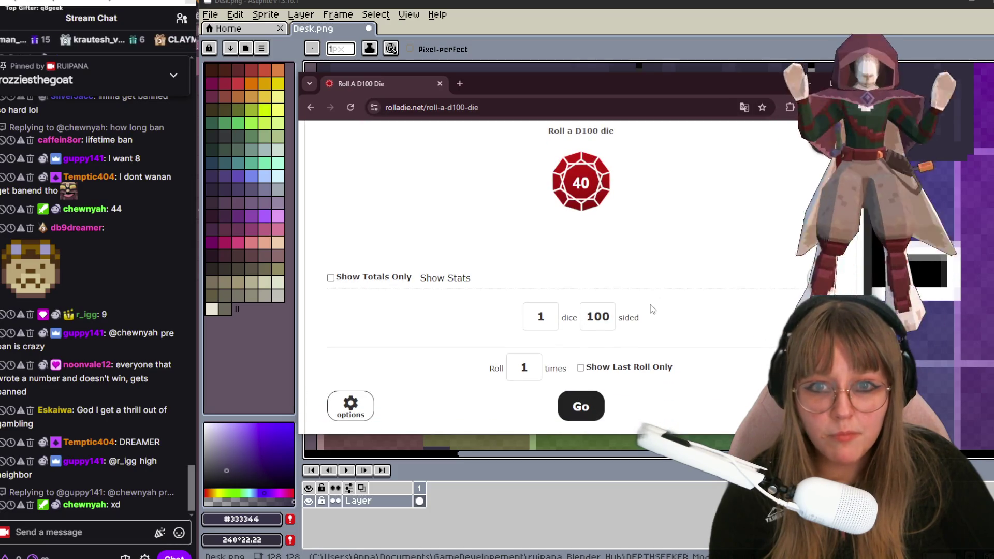
{"action": "scroll", "coordinate": [650, 304], "scroll_direction": "up", "scroll_amount": 2}
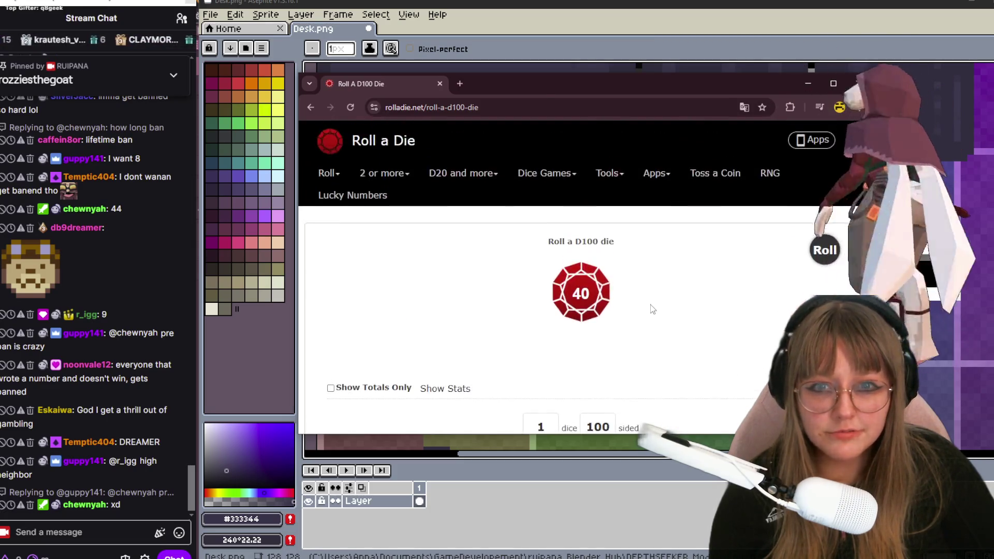
{"action": "scroll", "coordinate": [650, 305], "scroll_direction": "down", "scroll_amount": 1}
{"action": "scroll", "coordinate": [650, 305], "scroll_direction": "down", "scroll_amount": 1}
{"action": "left_click", "coordinate": [581, 407]}
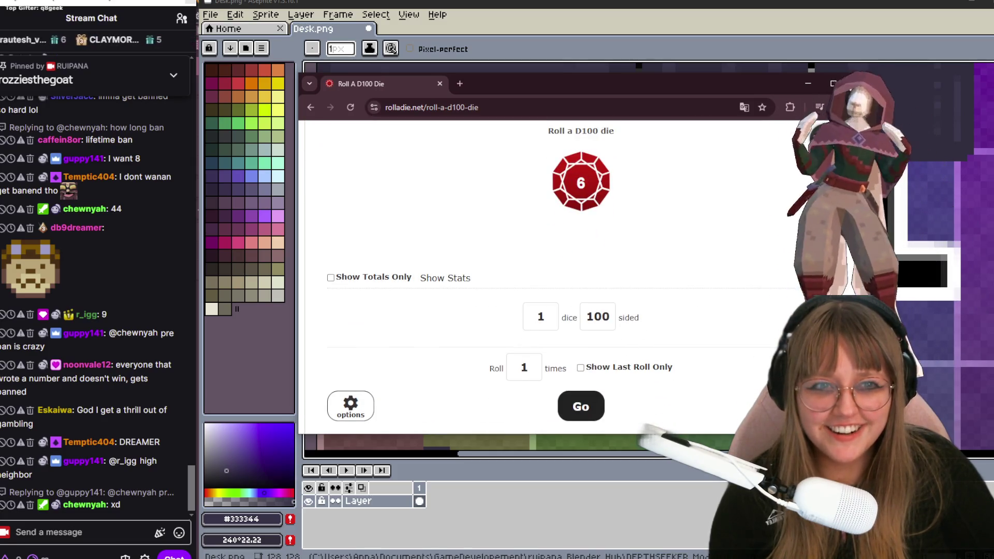
{"action": "scroll", "coordinate": [743, 211], "scroll_direction": "up", "scroll_amount": 1}
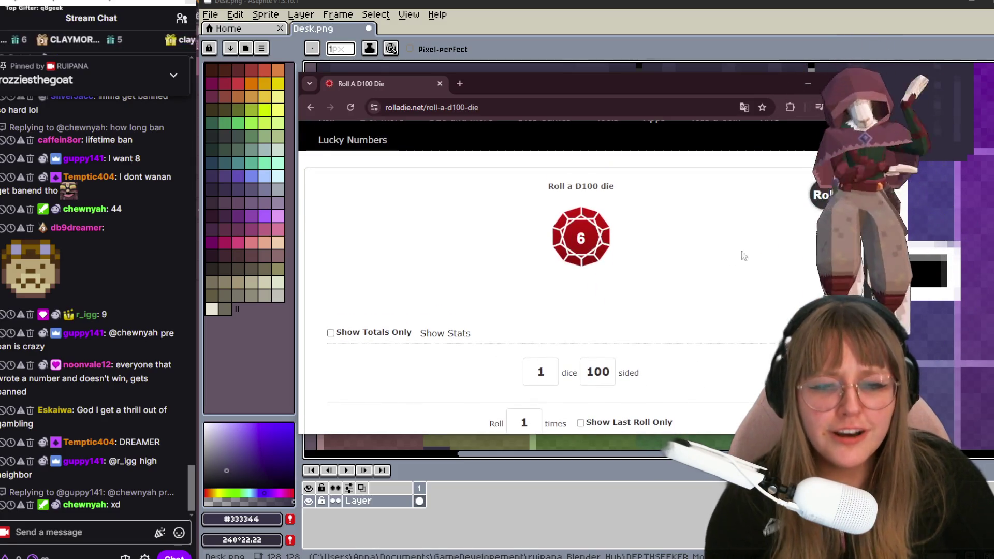
{"action": "key", "text": "Return"}
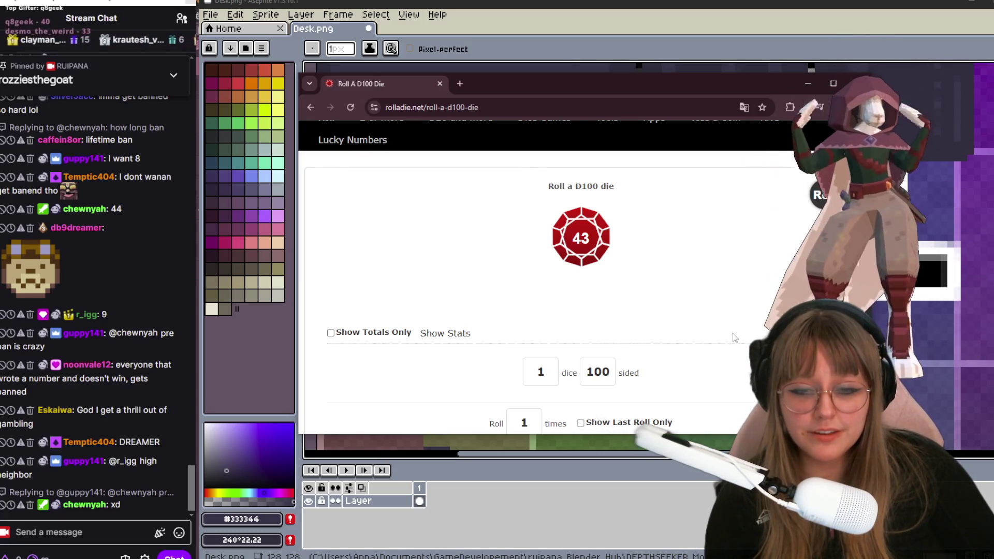
{"action": "left_click", "coordinate": [523, 423]}
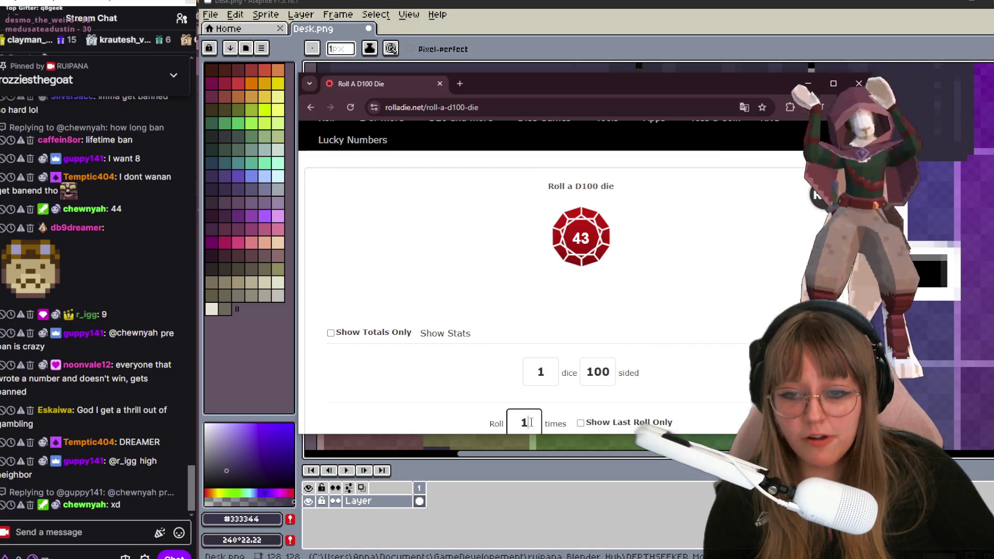
{"action": "left_click", "coordinate": [821, 194]}
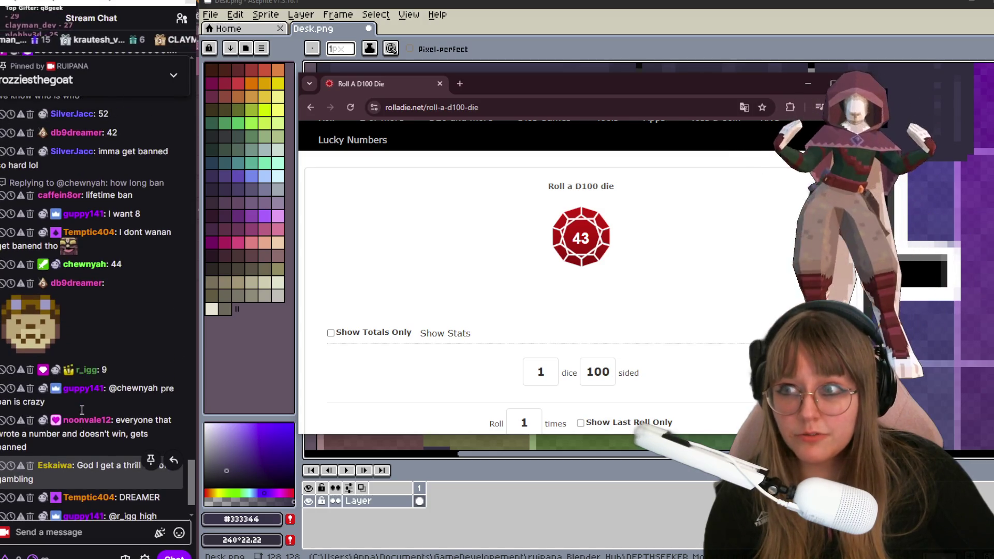
{"action": "scroll", "coordinate": [81, 409], "scroll_direction": "up", "scroll_amount": 3}
{"action": "scroll", "coordinate": [75, 357], "scroll_direction": "down", "scroll_amount": 5}
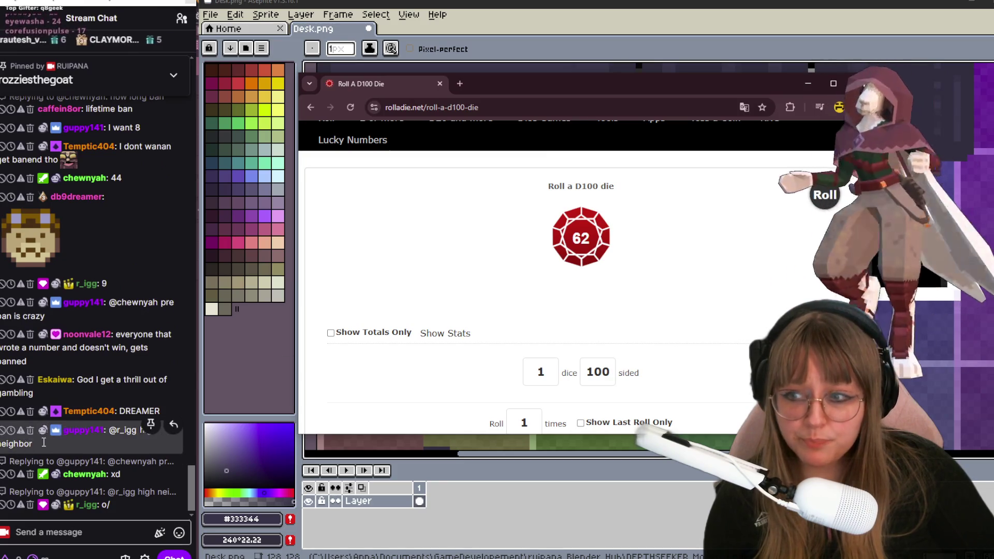
{"action": "scroll", "coordinate": [68, 298], "scroll_direction": "up", "scroll_amount": 2}
{"action": "scroll", "coordinate": [69, 292], "scroll_direction": "up", "scroll_amount": 2}
{"action": "scroll", "coordinate": [69, 293], "scroll_direction": "up", "scroll_amount": 2}
{"action": "scroll", "coordinate": [68, 293], "scroll_direction": "up", "scroll_amount": 1}
{"action": "scroll", "coordinate": [68, 293], "scroll_direction": "up", "scroll_amount": 1}
{"action": "scroll", "coordinate": [68, 293], "scroll_direction": "up", "scroll_amount": 2}
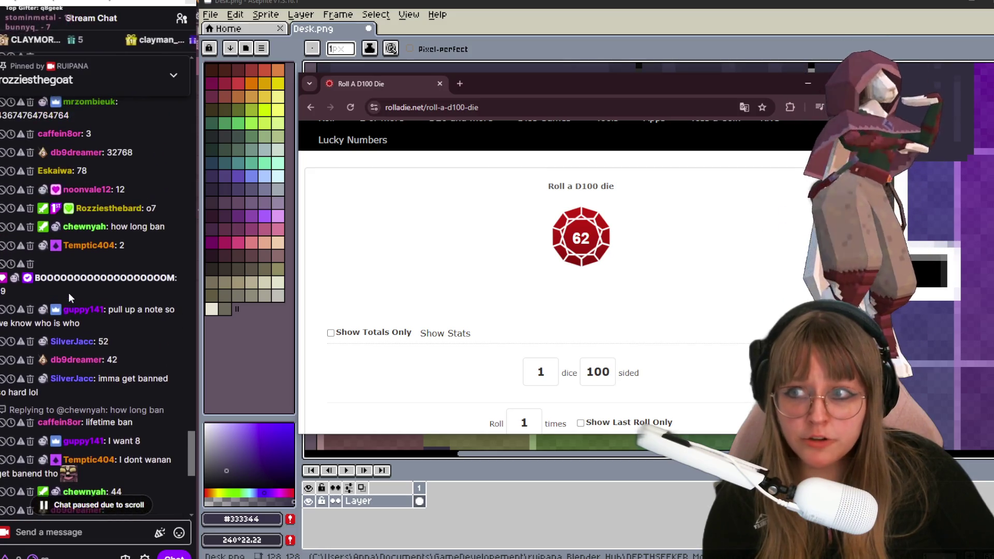
{"action": "scroll", "coordinate": [68, 292], "scroll_direction": "up", "scroll_amount": 2}
{"action": "scroll", "coordinate": [68, 293], "scroll_direction": "down", "scroll_amount": 5}
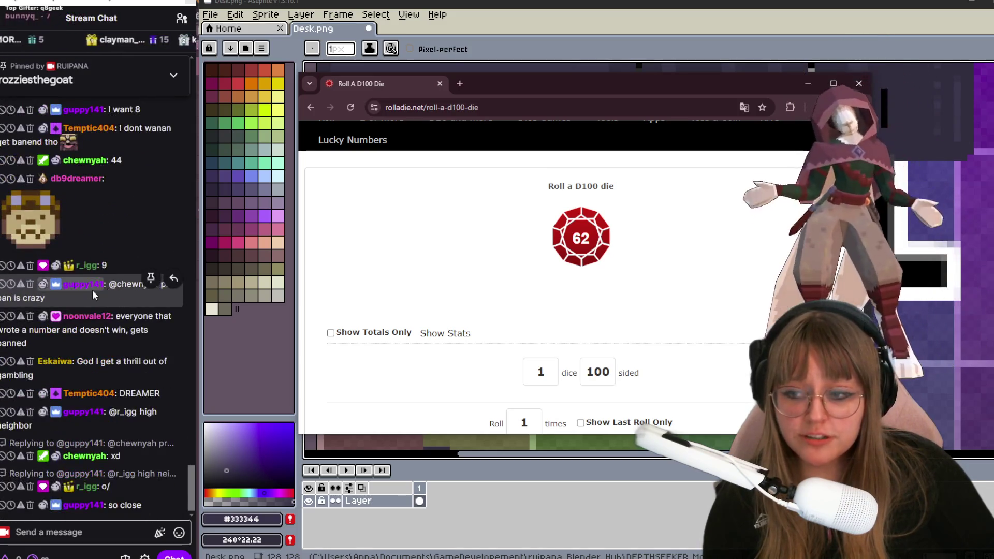
{"action": "scroll", "coordinate": [92, 290], "scroll_direction": "down", "scroll_amount": 1}
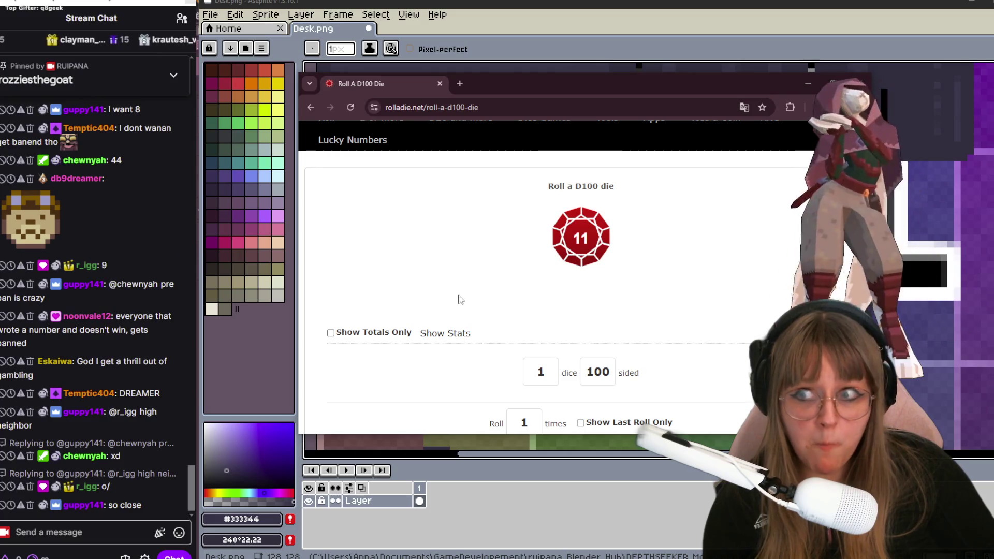
{"action": "scroll", "coordinate": [84, 324], "scroll_direction": "up", "scroll_amount": 3}
{"action": "scroll", "coordinate": [83, 324], "scroll_direction": "up", "scroll_amount": 1}
{"action": "scroll", "coordinate": [78, 322], "scroll_direction": "up", "scroll_amount": 2}
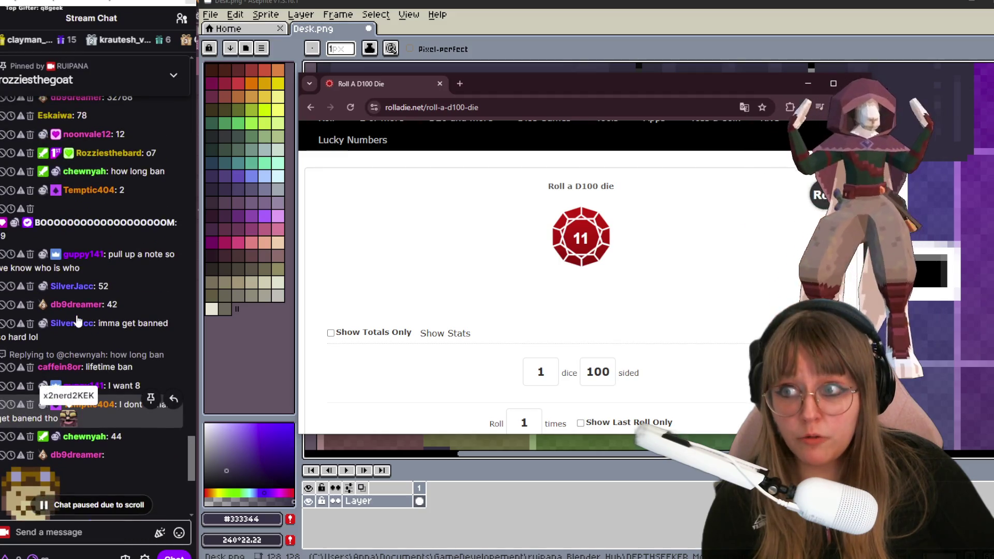
{"action": "scroll", "coordinate": [78, 322], "scroll_direction": "down", "scroll_amount": 2}
{"action": "scroll", "coordinate": [95, 276], "scroll_direction": "down", "scroll_amount": 2}
{"action": "scroll", "coordinate": [96, 275], "scroll_direction": "down", "scroll_amount": 1}
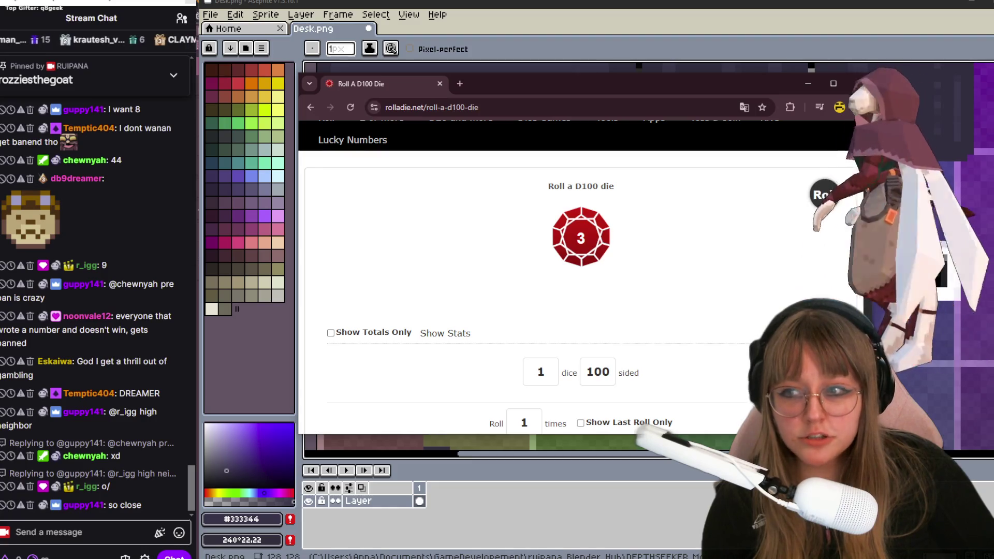
{"action": "scroll", "coordinate": [13, 334], "scroll_direction": "up", "scroll_amount": 1}
{"action": "scroll", "coordinate": [13, 335], "scroll_direction": "up", "scroll_amount": 1}
{"action": "scroll", "coordinate": [13, 334], "scroll_direction": "up", "scroll_amount": 2}
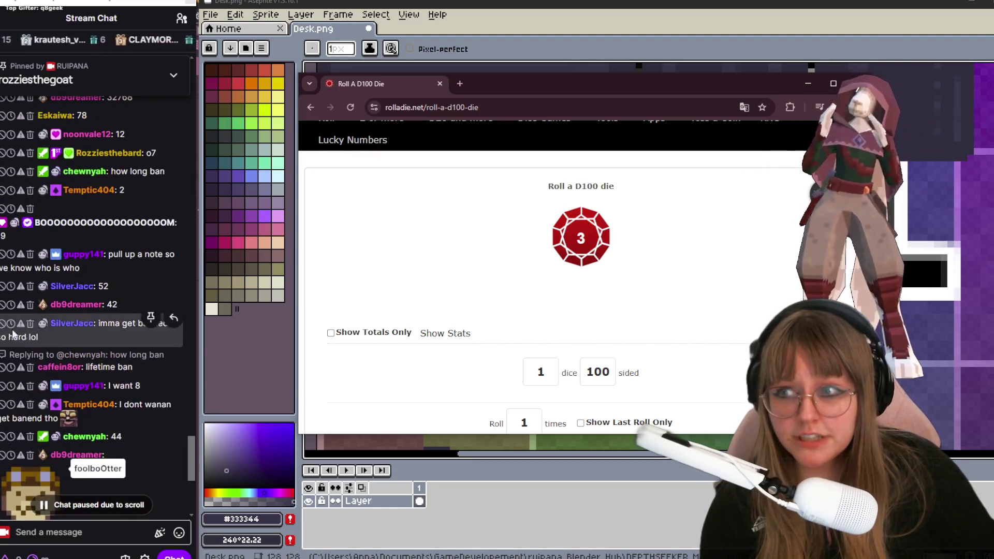
{"action": "scroll", "coordinate": [110, 342], "scroll_direction": "up", "scroll_amount": 3}
{"action": "scroll", "coordinate": [110, 342], "scroll_direction": "down", "scroll_amount": 5}
{"action": "scroll", "coordinate": [100, 274], "scroll_direction": "up", "scroll_amount": 4}
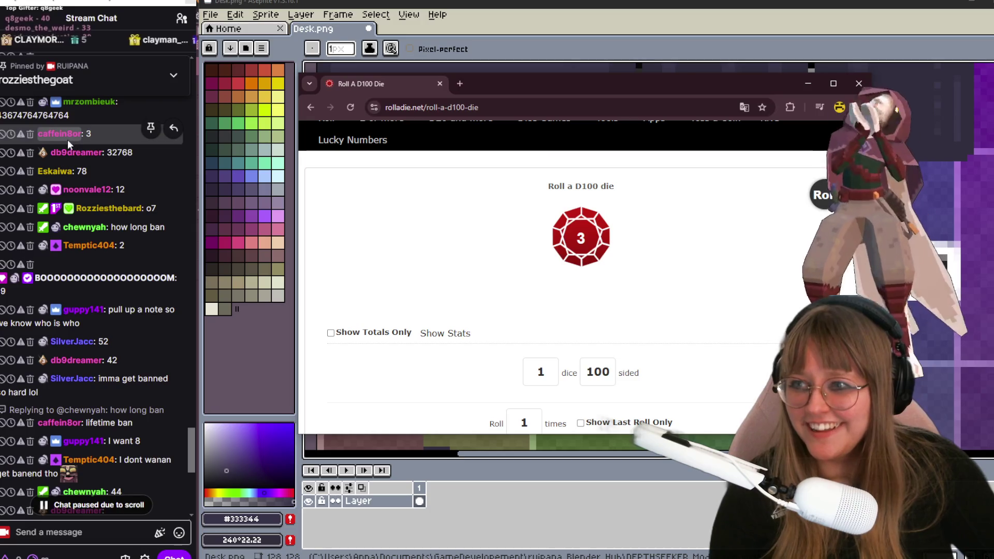
Ban the chatter who posted 3 from their user card, then unban them and close the card.
{"action": "left_click", "coordinate": [67, 136]}
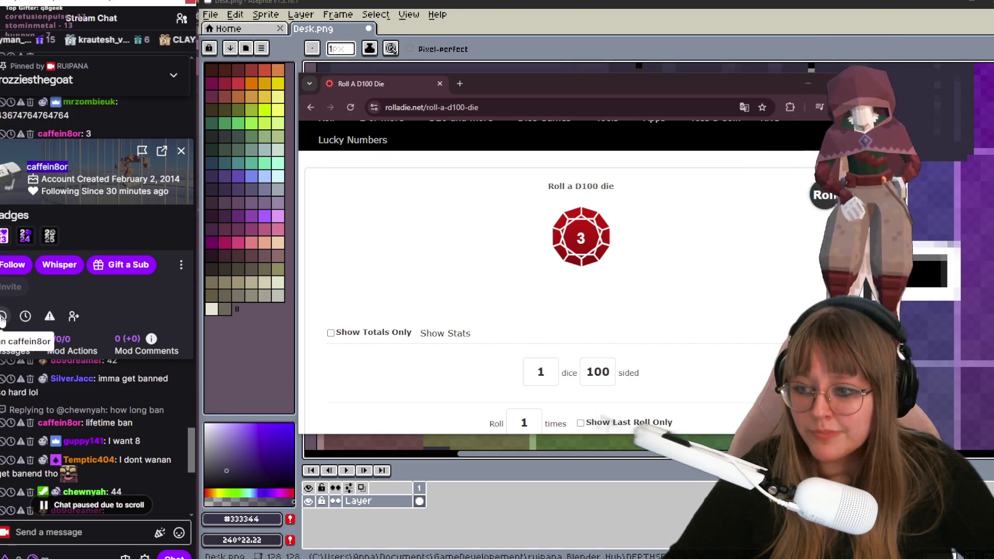
{"action": "scroll", "coordinate": [66, 393], "scroll_direction": "down", "scroll_amount": 5}
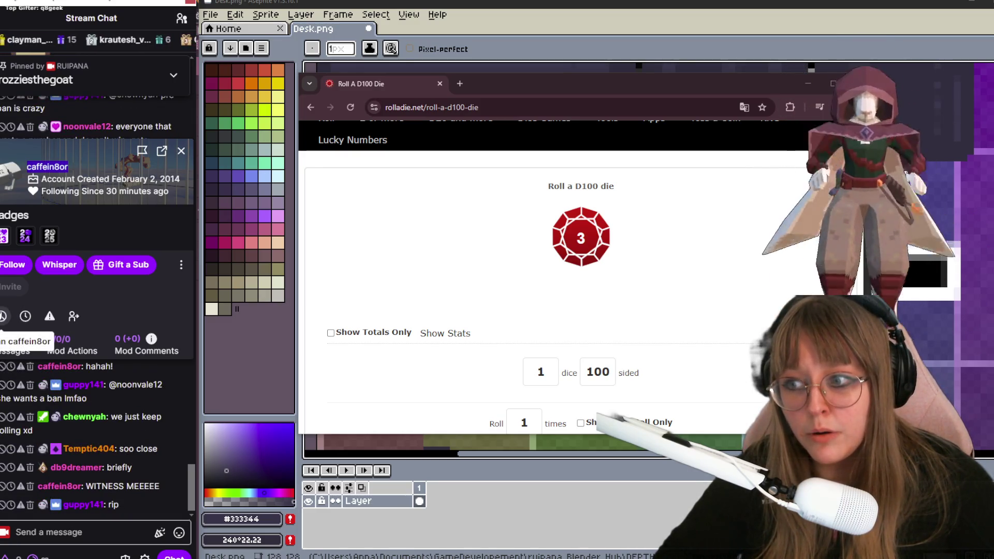
{"action": "left_click", "coordinate": [2, 315]}
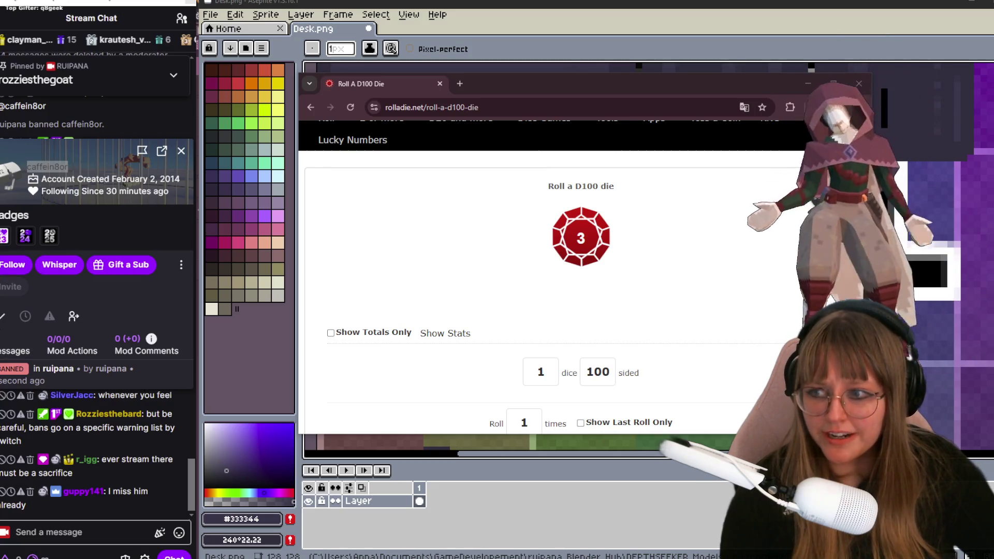
{"action": "left_click", "coordinate": [11, 327]}
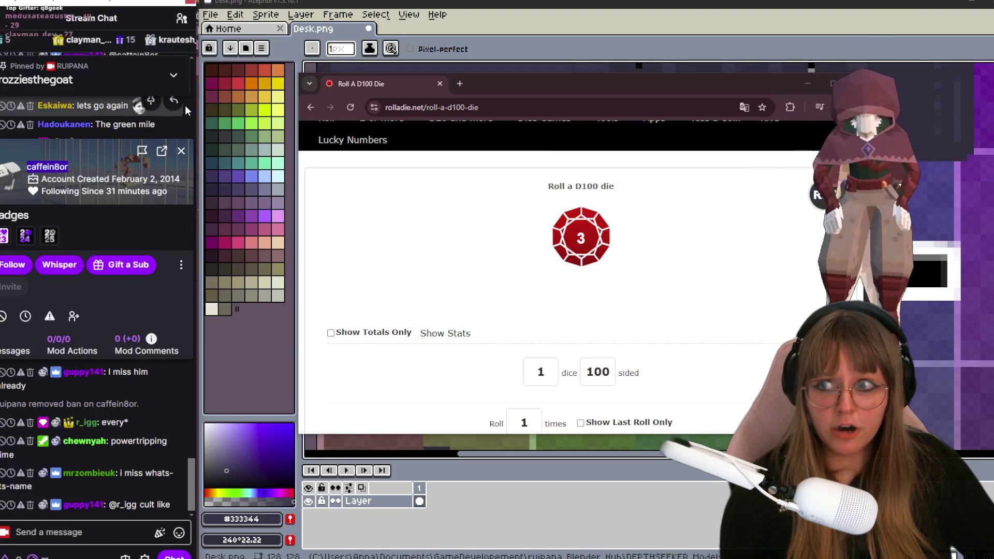
{"action": "left_click", "coordinate": [182, 155]}
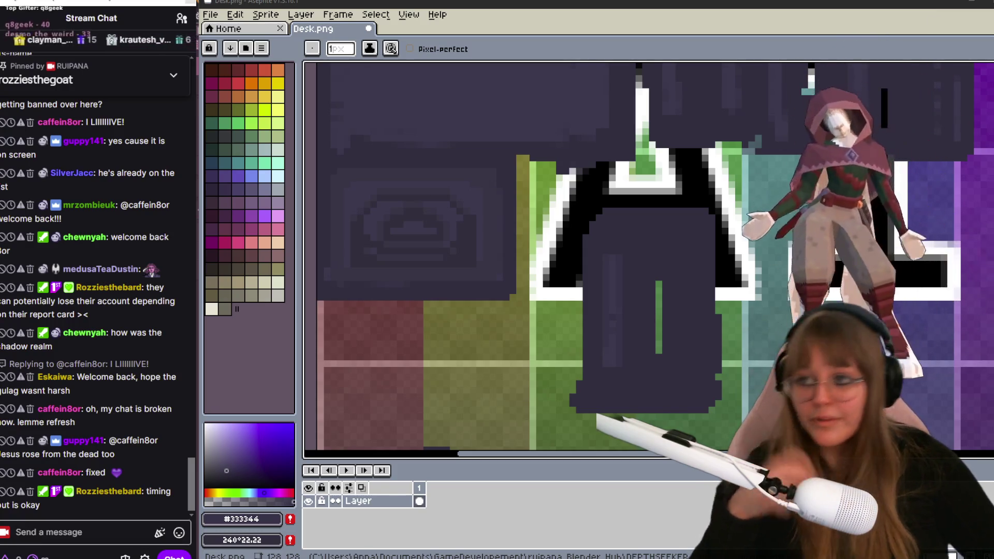
{"action": "scroll", "coordinate": [472, 266], "scroll_direction": "up", "scroll_amount": 1}
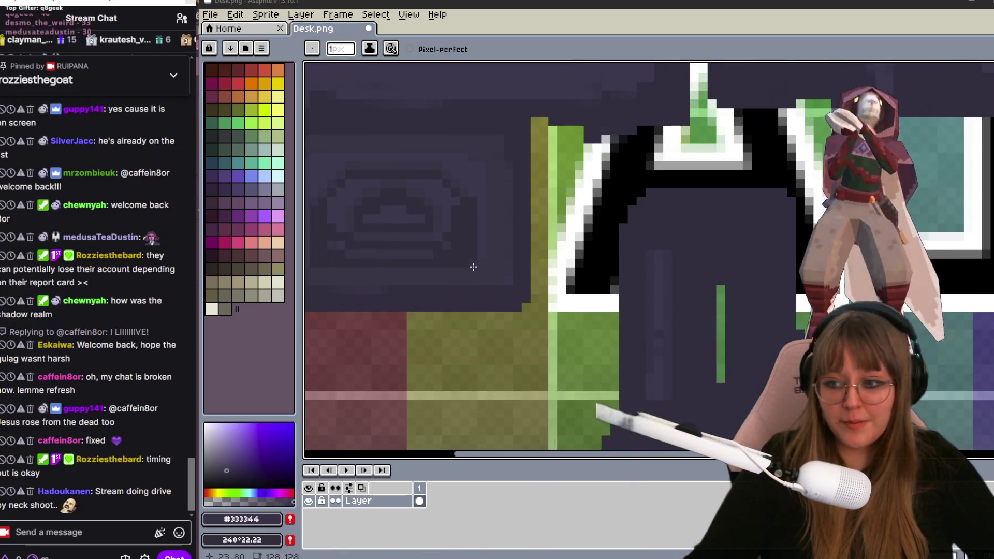
{"action": "scroll", "coordinate": [527, 210], "scroll_direction": "left", "scroll_amount": 2}
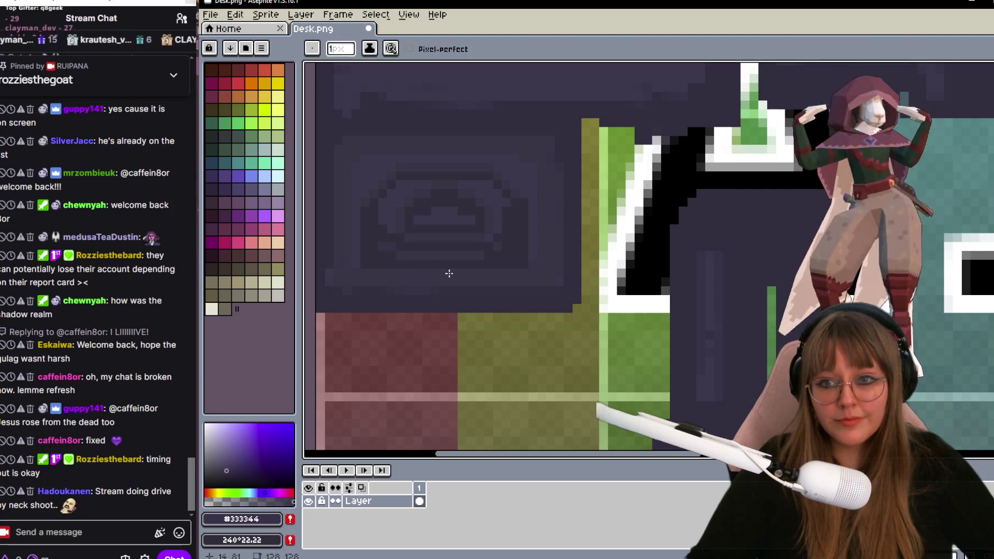
{"action": "scroll", "coordinate": [495, 256], "scroll_direction": "up", "scroll_amount": 1}
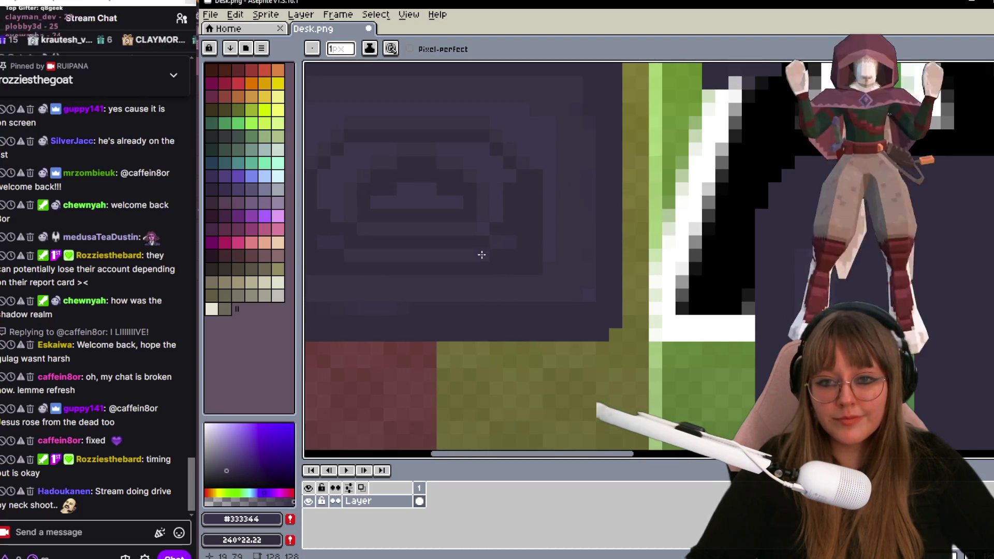
{"action": "scroll", "coordinate": [493, 256], "scroll_direction": "down", "scroll_amount": 1}
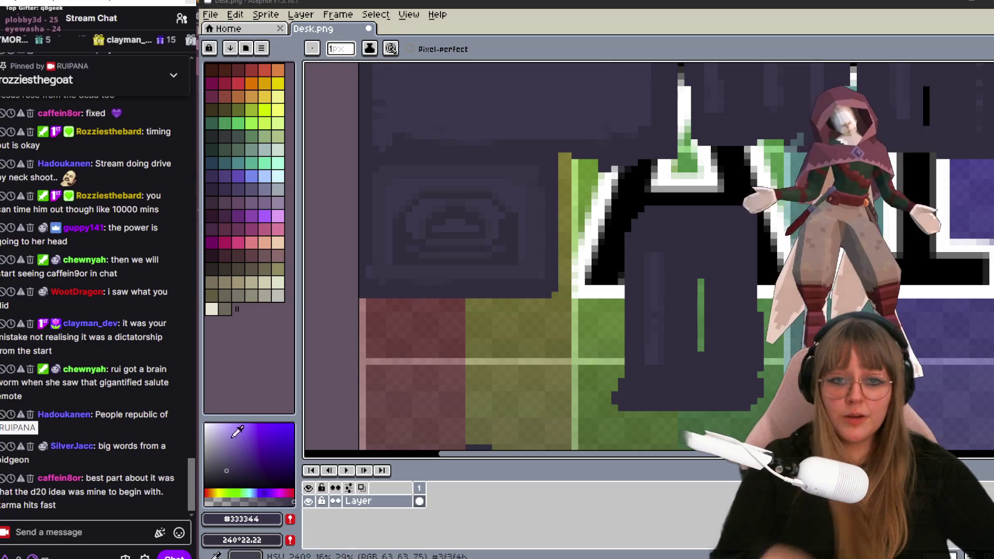
{"action": "scroll", "coordinate": [664, 337], "scroll_direction": "up", "scroll_amount": 1}
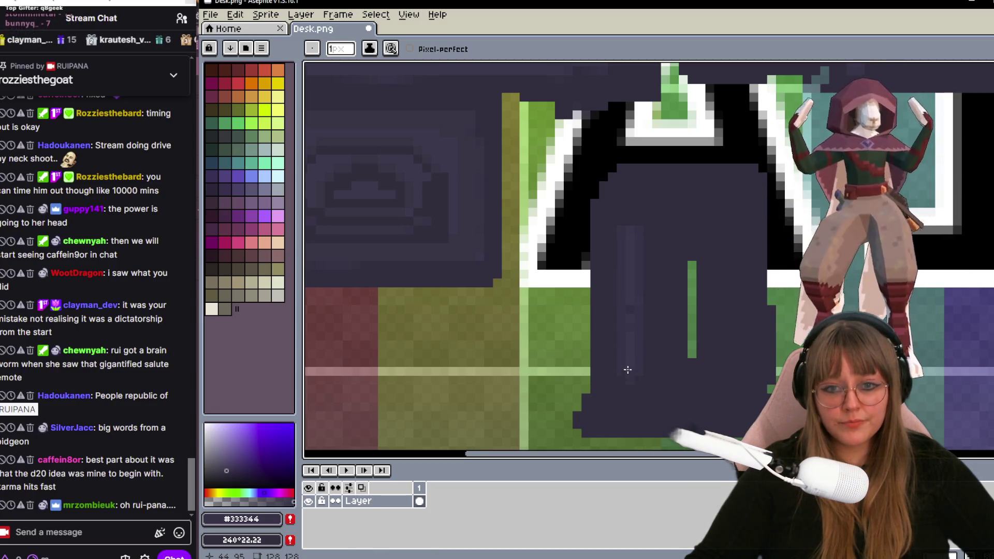
Inspect canvas colours with the eyedropper, then choose the lighter dark purple 240°25.22 as drawing colour.
{"action": "key", "text": "i"}
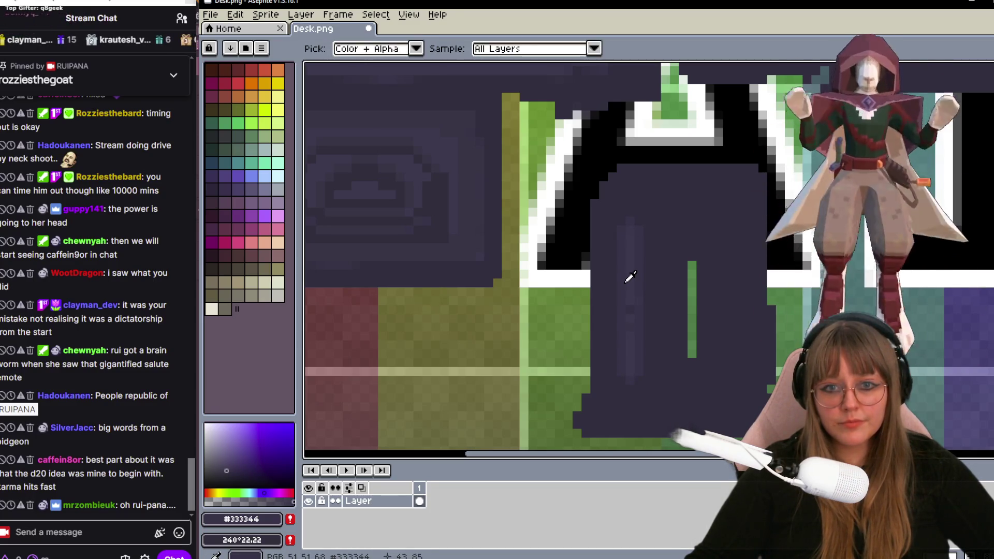
{"action": "key", "text": "b"}
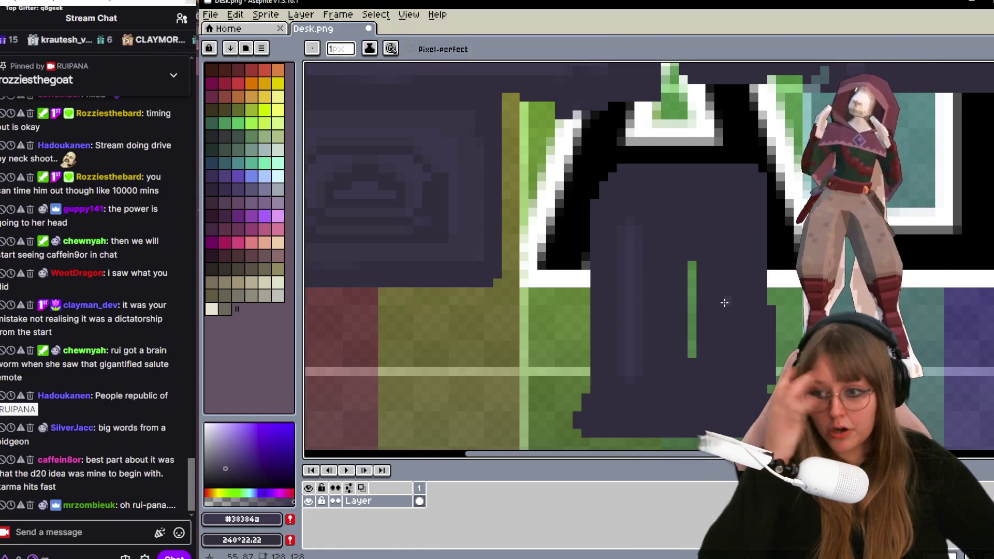
{"action": "key", "text": "i"}
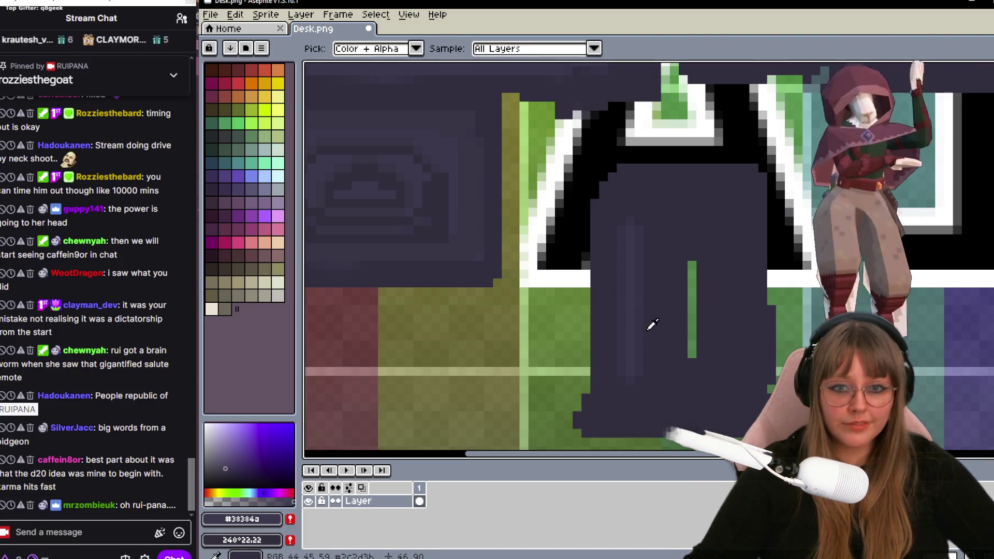
{"action": "key", "text": "b"}
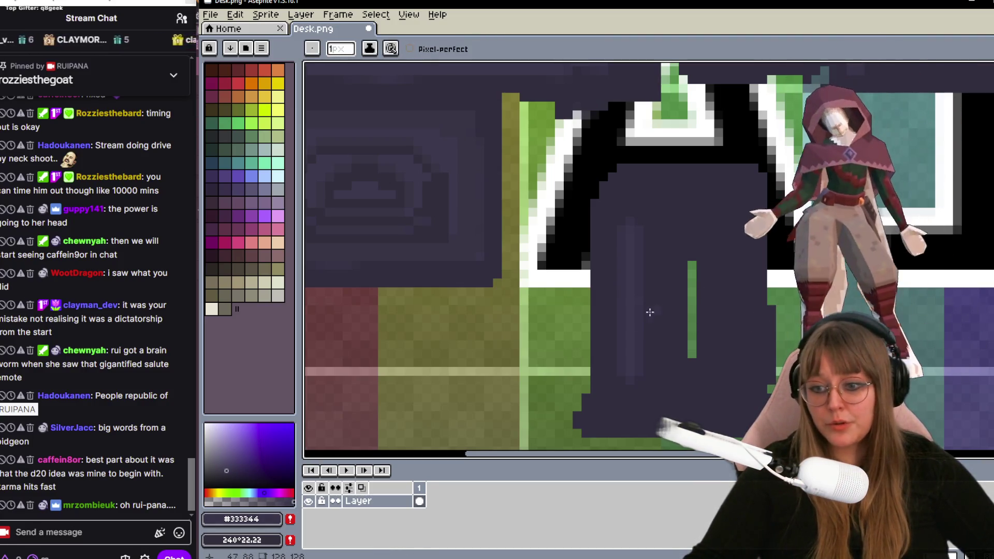
{"action": "scroll", "coordinate": [687, 304], "scroll_direction": "up", "scroll_amount": 1}
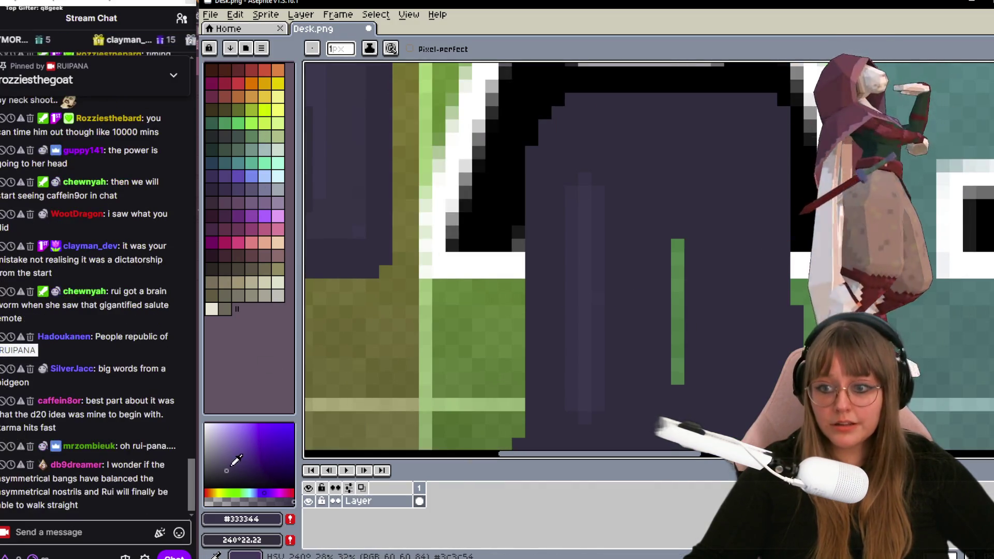
{"action": "left_click", "coordinate": [231, 468]}
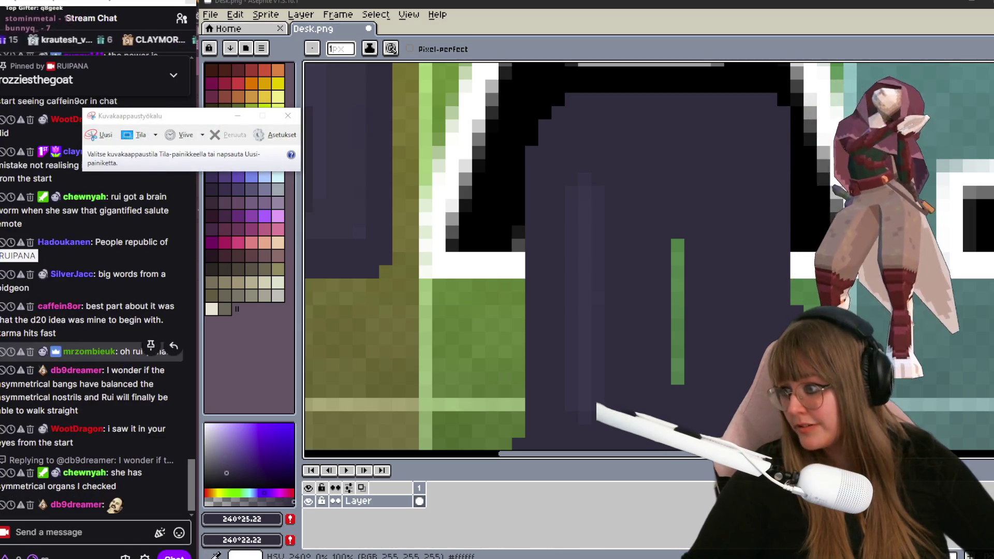
Close the Snipping Tool window without taking a capture.
{"action": "left_click", "coordinate": [289, 117]}
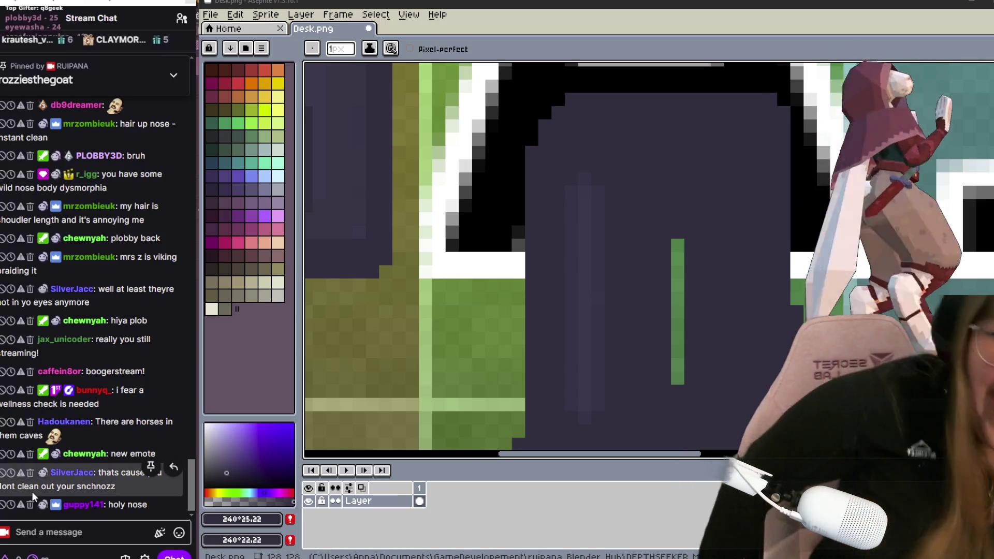
{"action": "mouse_move", "coordinate": [94, 357]}
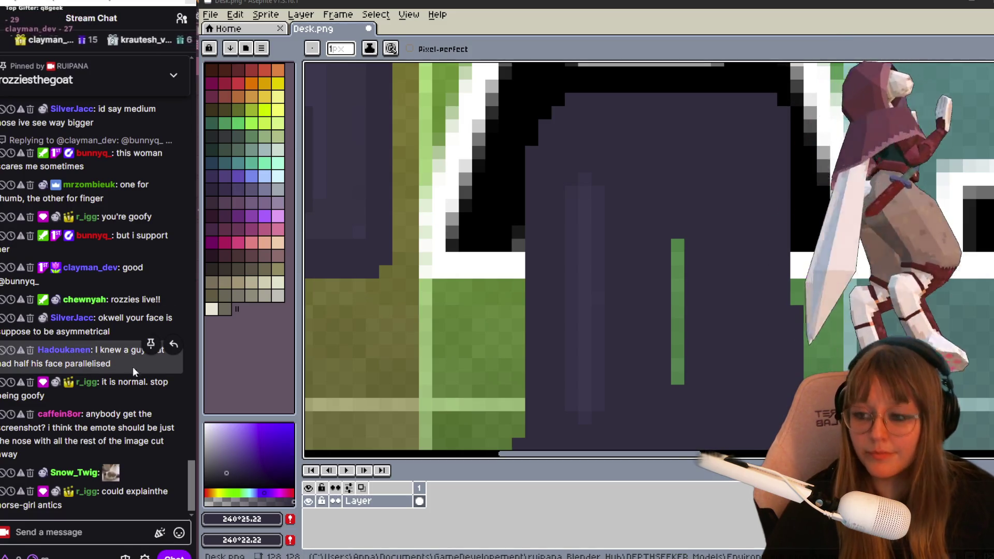
{"action": "scroll", "coordinate": [654, 343], "scroll_direction": "down", "scroll_amount": 2}
{"action": "scroll", "coordinate": [711, 313], "scroll_direction": "up", "scroll_amount": 1}
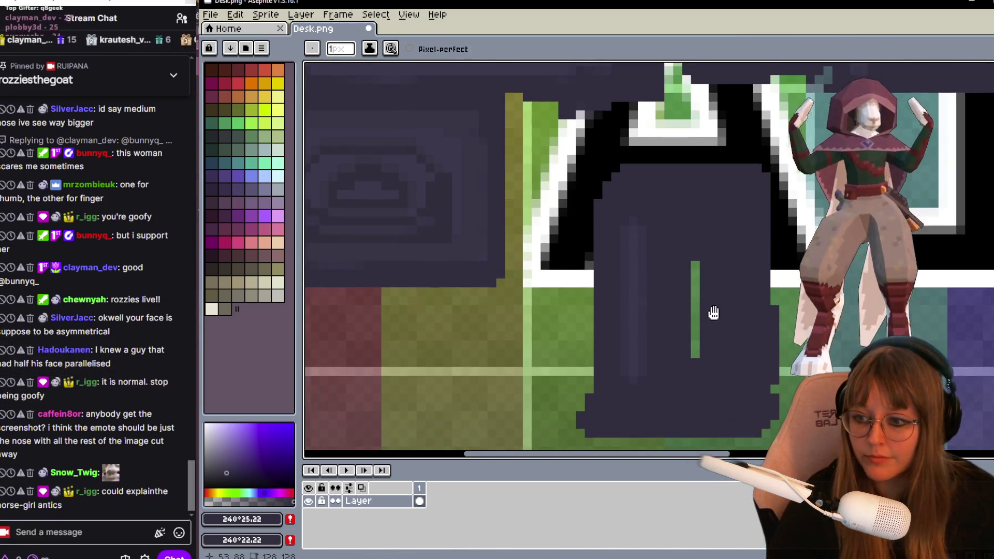
{"action": "middle_click_drag", "start_coordinate": [712, 312], "coordinate": [681, 303]}
{"action": "left_click", "coordinate": [657, 350]}
{"action": "middle_click_drag", "start_coordinate": [656, 350], "coordinate": [681, 344]}
{"action": "left_click", "coordinate": [666, 361]}
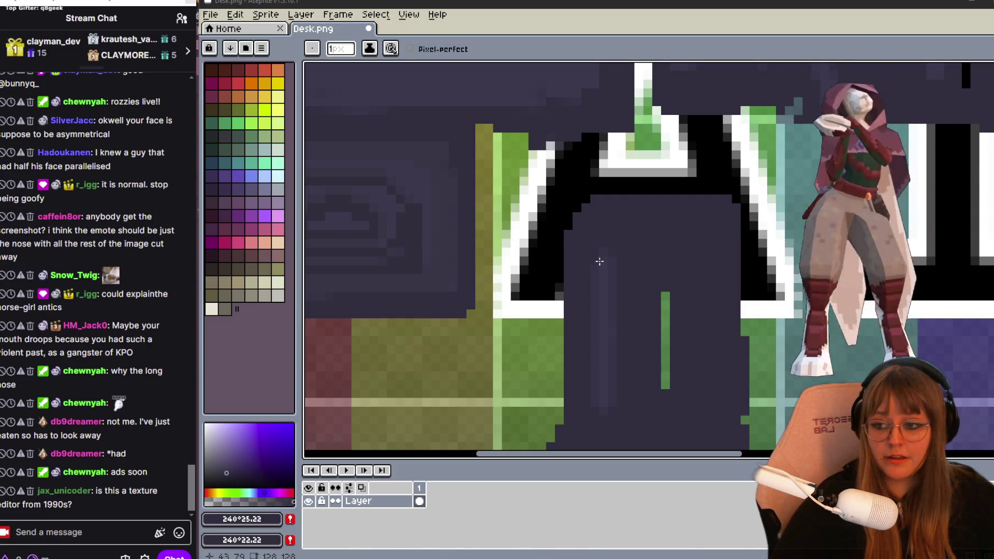
{"action": "middle_click_drag", "start_coordinate": [584, 258], "coordinate": [601, 252]}
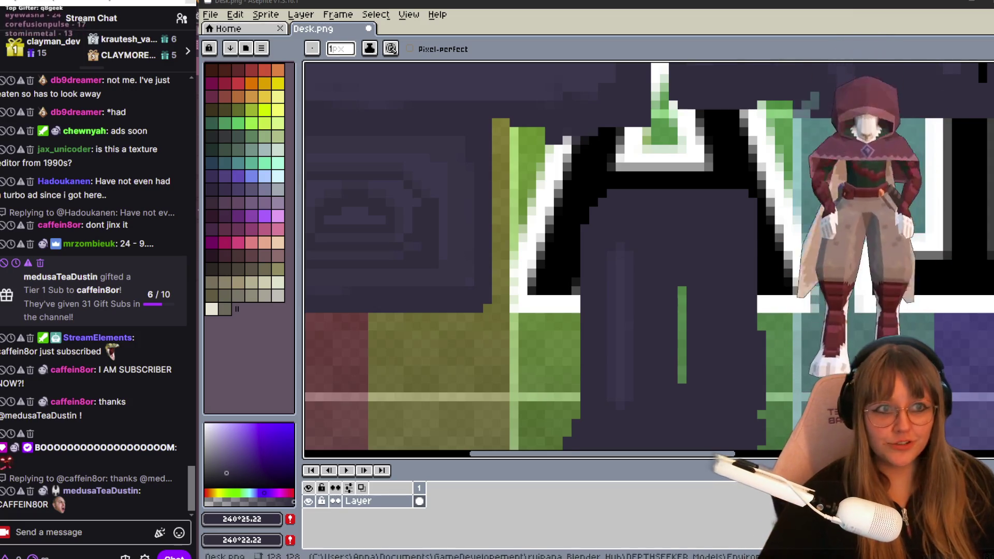
Switch to the Rectangular Marquee tool, accidentally opening the Start menu.
{"action": "key", "text": "m"}
{"action": "scroll", "coordinate": [691, 255], "scroll_direction": "down", "scroll_amount": 3}
{"action": "key", "text": "super"}
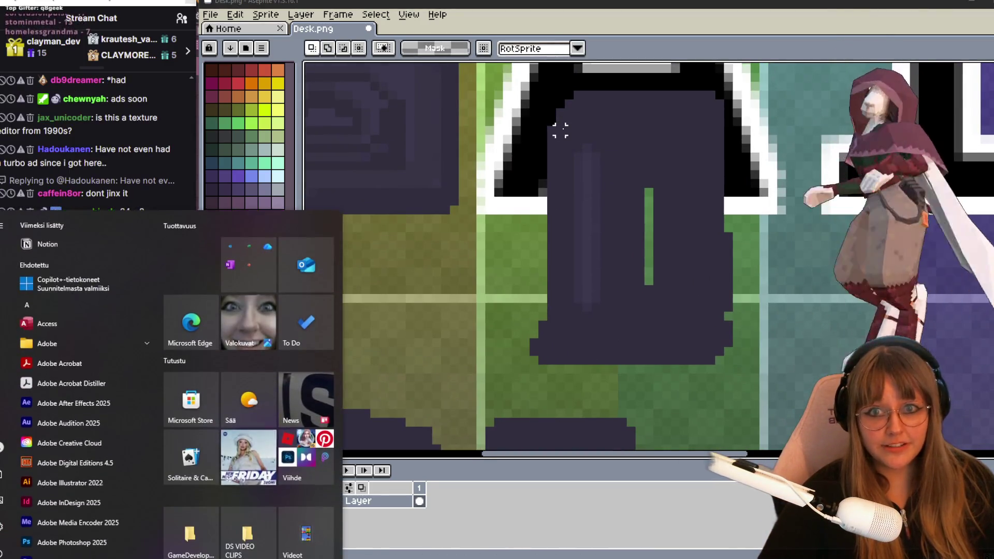
Copy the left engraved groove to the panel's right side, then select the whole engraved panel.
{"action": "left_click_drag", "start_coordinate": [556, 124], "coordinate": [629, 332]}
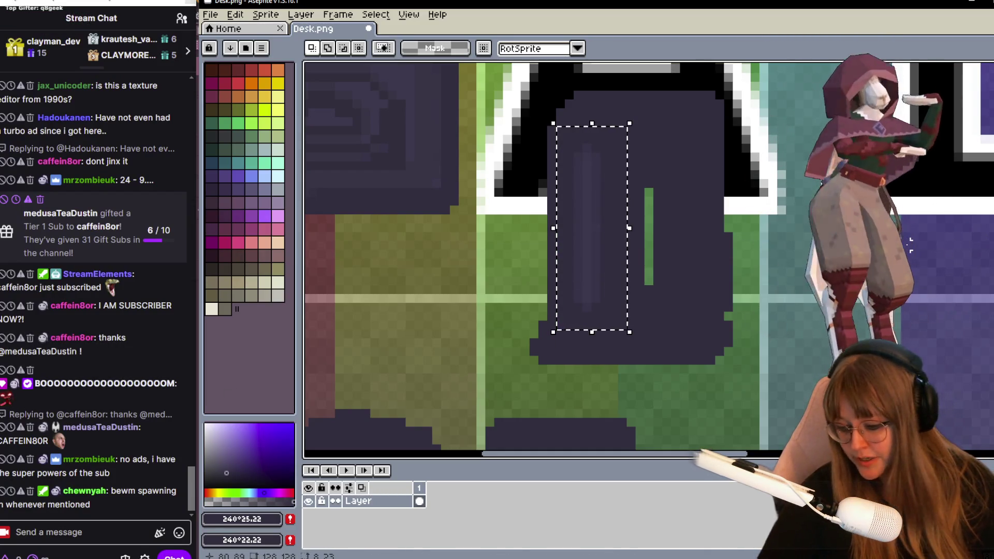
{"action": "left_click_drag", "start_coordinate": [594, 250], "coordinate": [693, 256]}
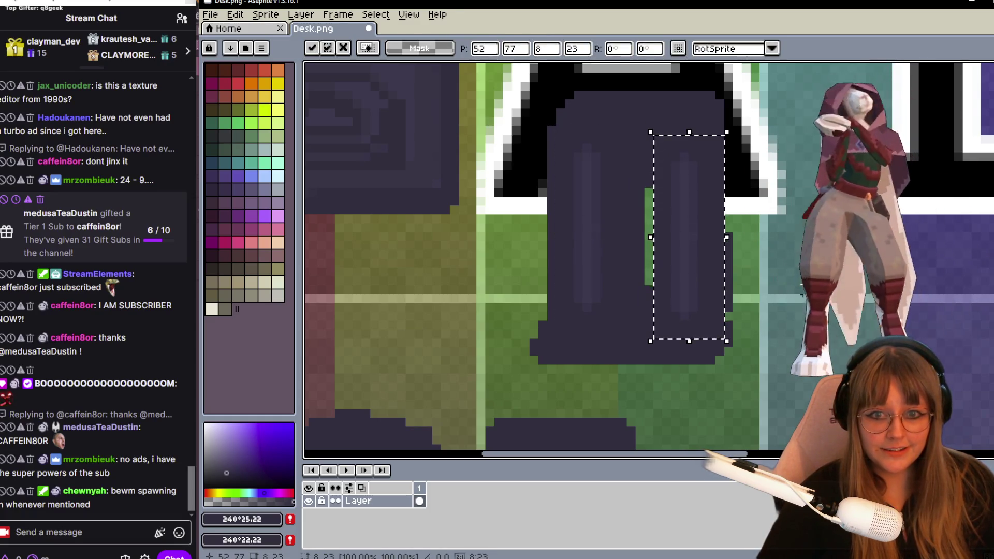
{"action": "left_click", "coordinate": [543, 111]}
{"action": "left_click_drag", "start_coordinate": [565, 127], "coordinate": [712, 357]}
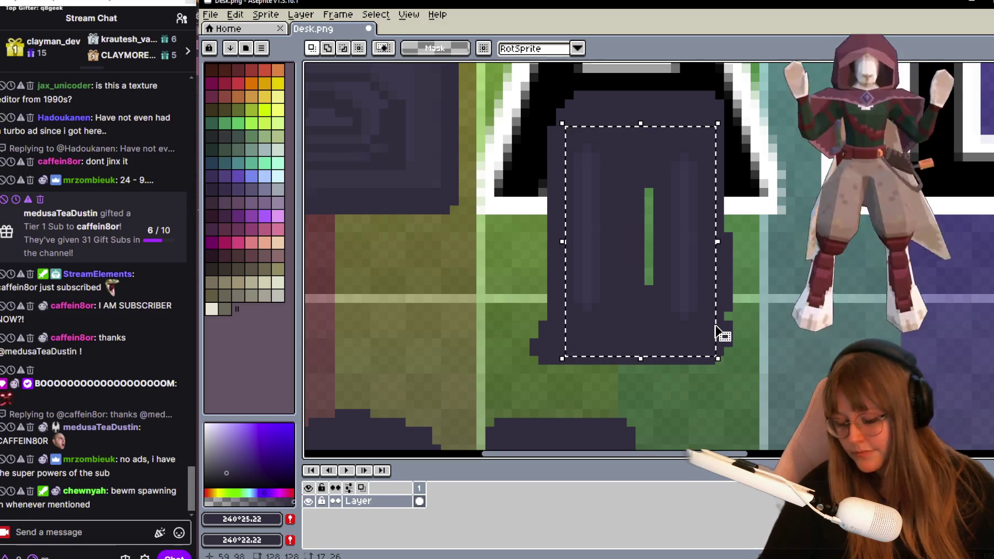
{"action": "scroll", "coordinate": [789, 341], "scroll_direction": "down", "scroll_amount": 1}
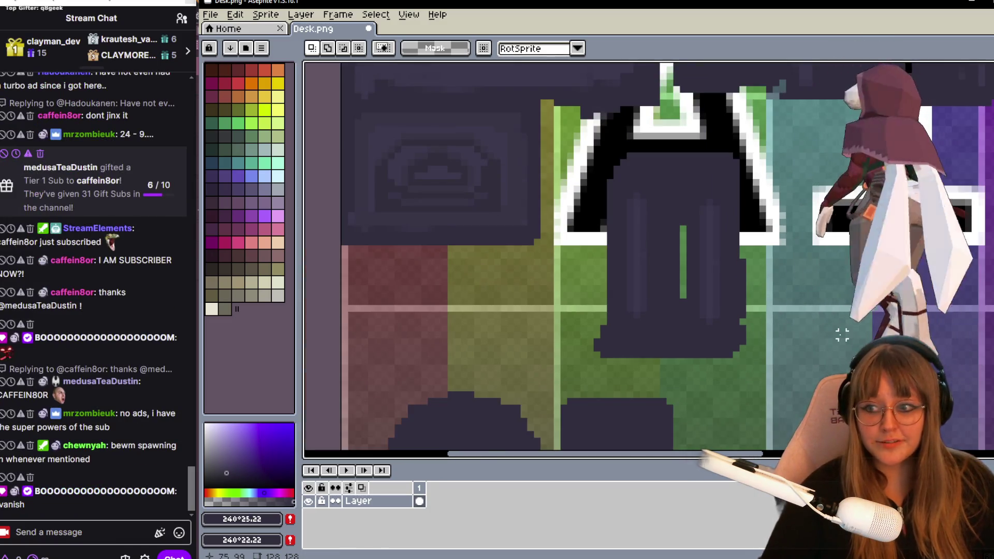
{"action": "mouse_move", "coordinate": [896, 251]}
{"action": "middle_mouse_down"}
{"action": "mouse_move", "coordinate": [787, 298]}
{"action": "mouse_move", "coordinate": [661, 411]}
{"action": "middle_mouse_up"}
{"action": "scroll", "coordinate": [692, 295], "scroll_direction": "down", "scroll_amount": 1}
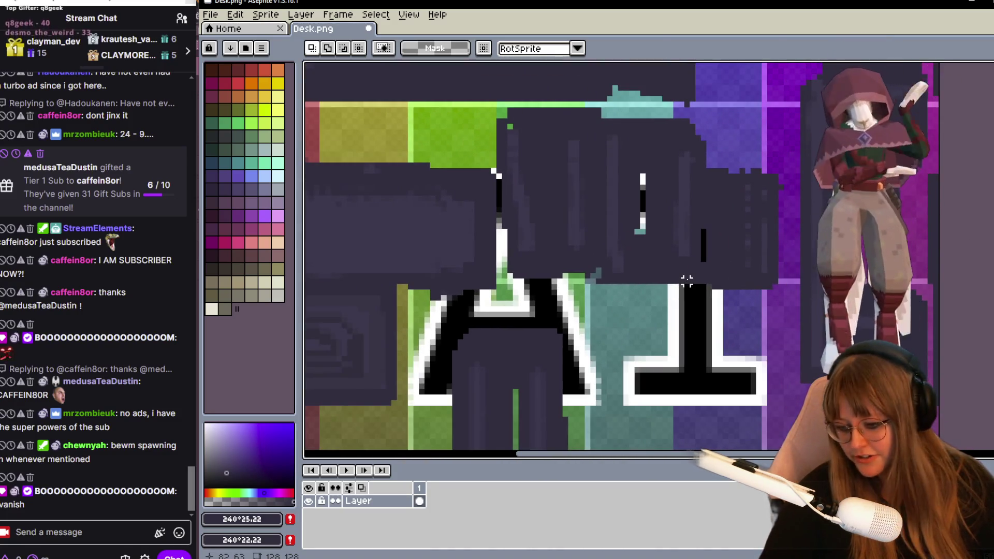
Paste two copies of the engraved panel onto the desk's upper dark panels.
{"action": "key", "text": "ctrl+v"}
{"action": "mouse_move", "coordinate": [548, 433]}
{"action": "left_mouse_down"}
{"action": "mouse_move", "coordinate": [711, 248]}
{"action": "mouse_move", "coordinate": [683, 220]}
{"action": "left_mouse_up"}
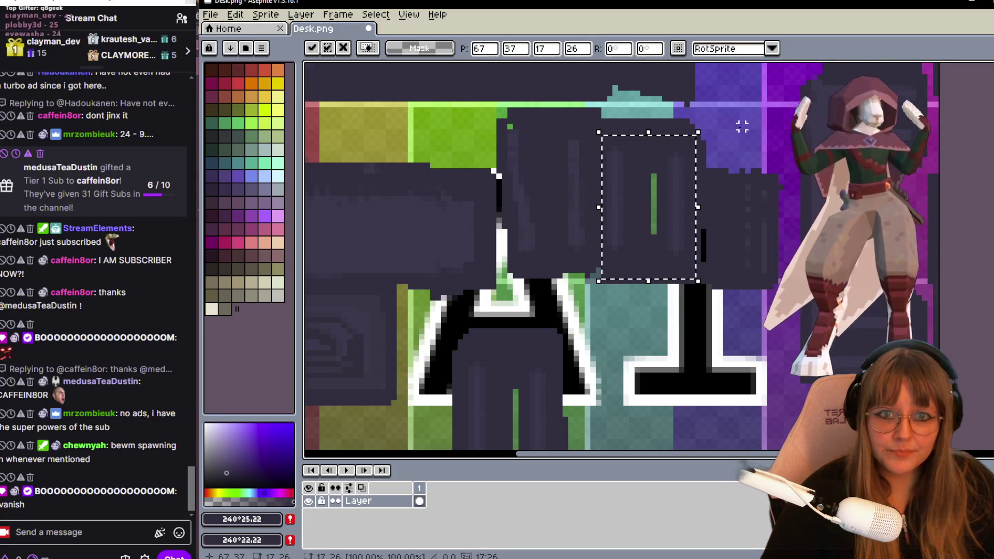
{"action": "left_click", "coordinate": [537, 97]}
{"action": "key", "text": "ctrl+v"}
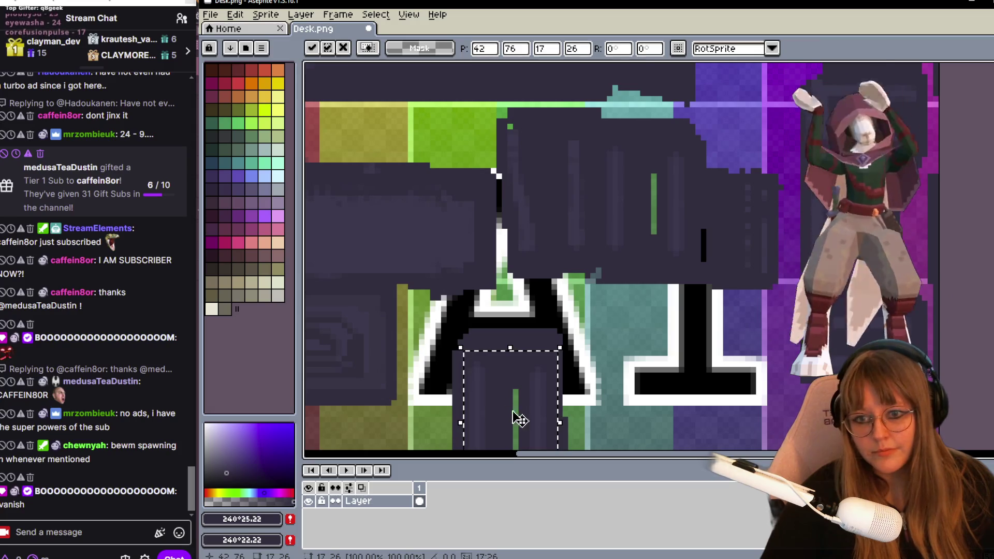
{"action": "left_click_drag", "start_coordinate": [516, 417], "coordinate": [560, 195]}
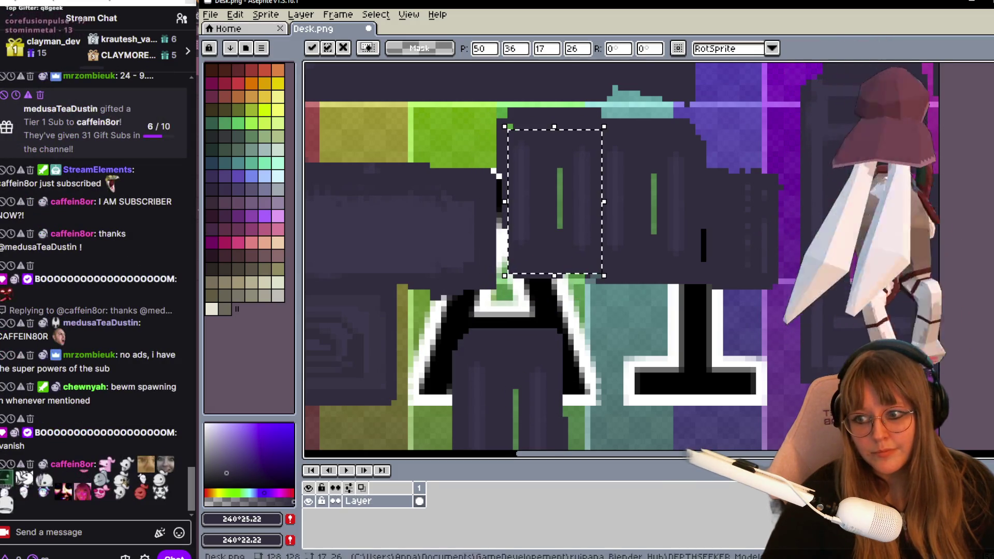
{"action": "left_click", "coordinate": [632, 277]}
{"action": "scroll", "coordinate": [632, 277], "scroll_direction": "down", "scroll_amount": 1}
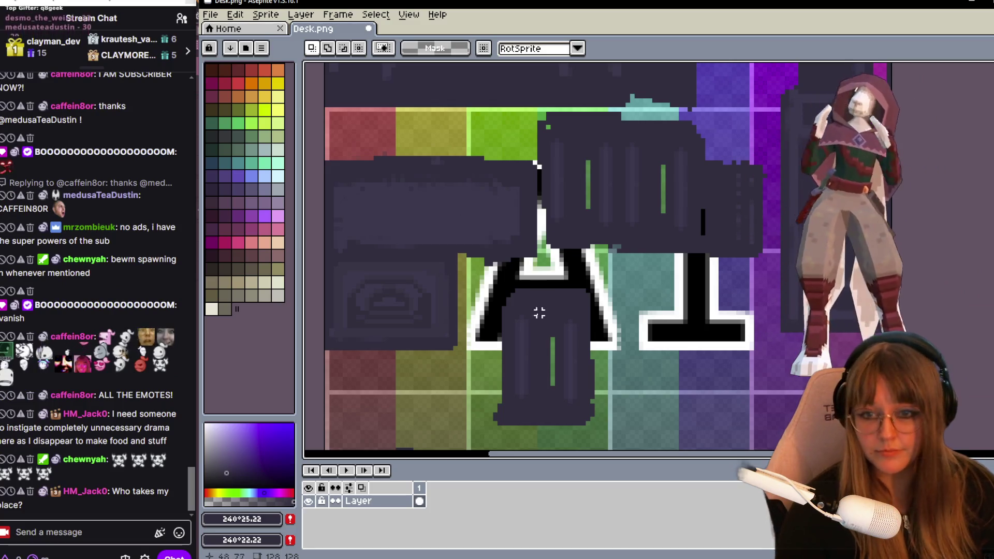
Try selecting and moving the lower panel's groove strip, then cancel and put it back.
{"action": "left_click_drag", "start_coordinate": [508, 311], "coordinate": [544, 404]}
{"action": "left_click", "coordinate": [517, 303]}
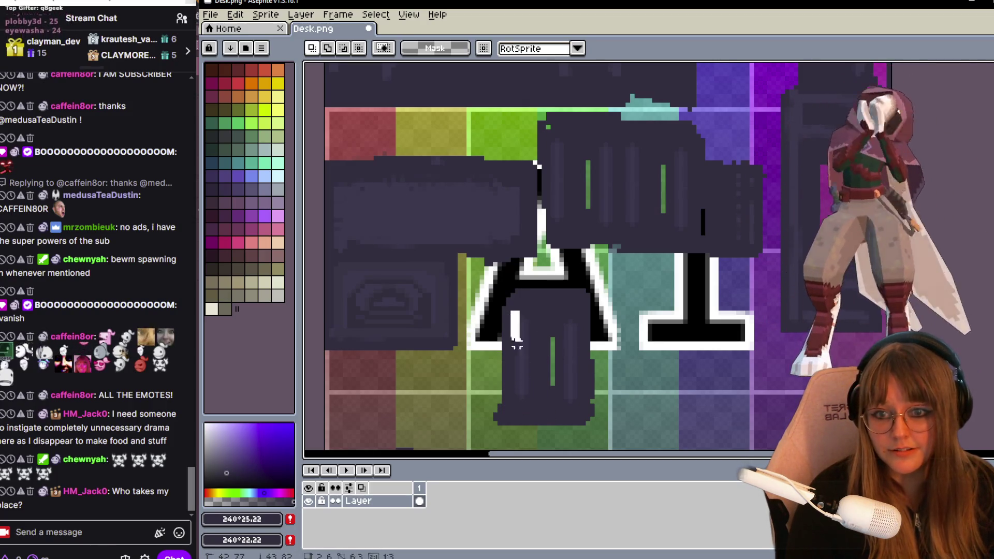
{"action": "left_click_drag", "start_coordinate": [534, 413], "coordinate": [538, 418]}
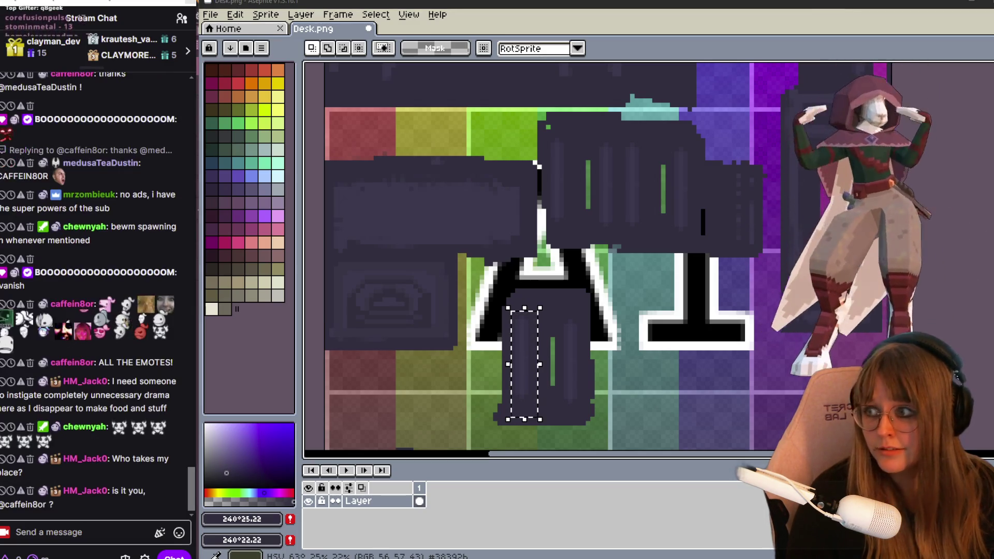
{"action": "scroll", "coordinate": [570, 363], "scroll_direction": "up", "scroll_amount": 1}
{"action": "scroll", "coordinate": [583, 239], "scroll_direction": "up", "scroll_amount": 1}
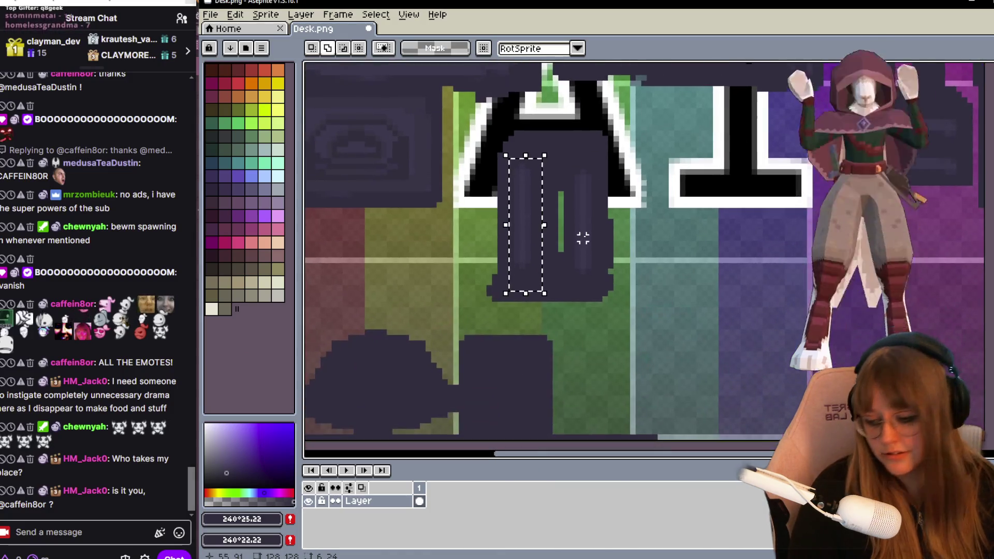
{"action": "scroll", "coordinate": [582, 225], "scroll_direction": "down", "scroll_amount": 1}
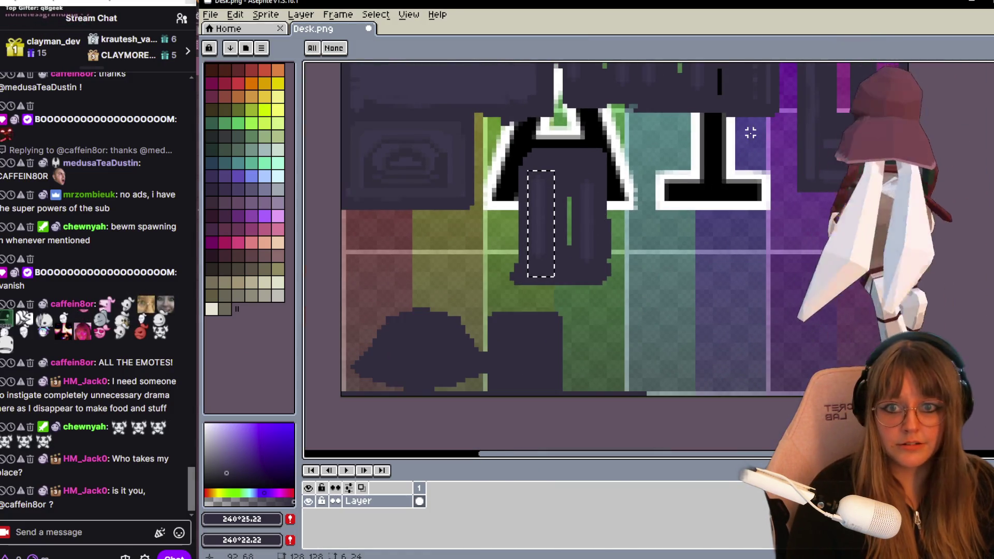
{"action": "middle_click_drag", "start_coordinate": [750, 133], "coordinate": [632, 278]}
{"action": "left_click_drag", "start_coordinate": [428, 343], "coordinate": [640, 286]}
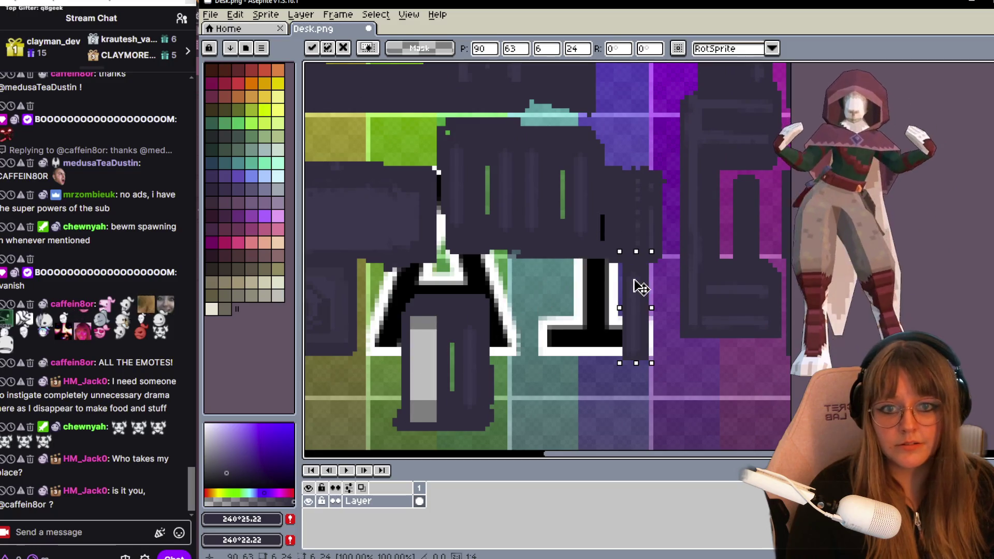
{"action": "key", "text": "Escape"}
{"action": "scroll", "coordinate": [442, 309], "scroll_direction": "up", "scroll_amount": 1}
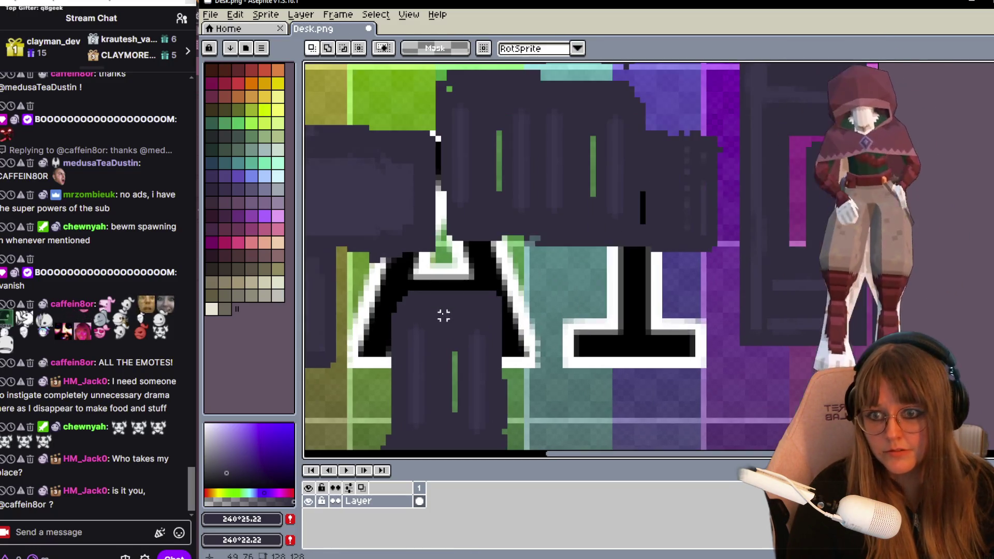
Select the tall dark strip under the black arch and drag a copy toward the right panel.
{"action": "middle_click_drag", "start_coordinate": [449, 337], "coordinate": [461, 321]}
{"action": "left_click_drag", "start_coordinate": [420, 295], "coordinate": [446, 429]}
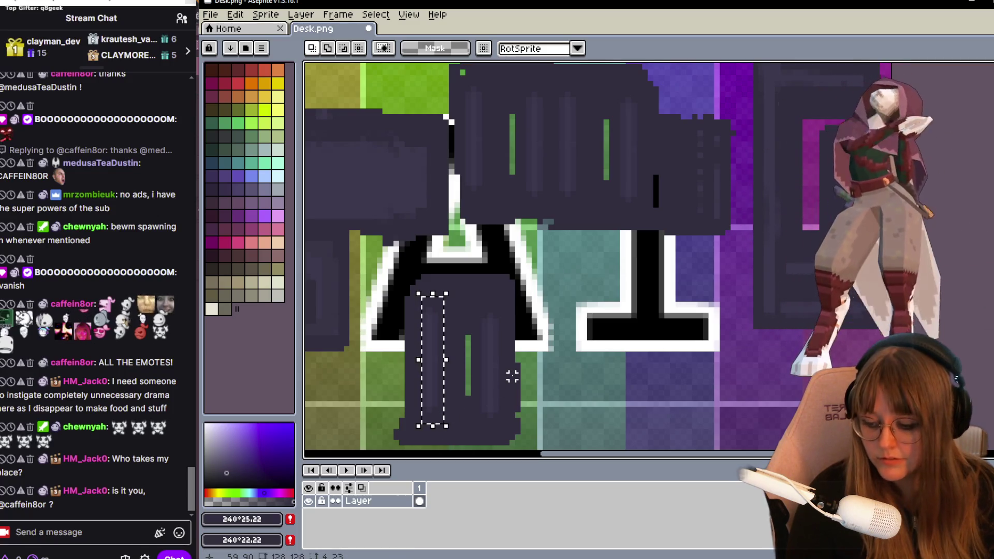
{"action": "left_click_drag", "start_coordinate": [439, 350], "coordinate": [759, 274]}
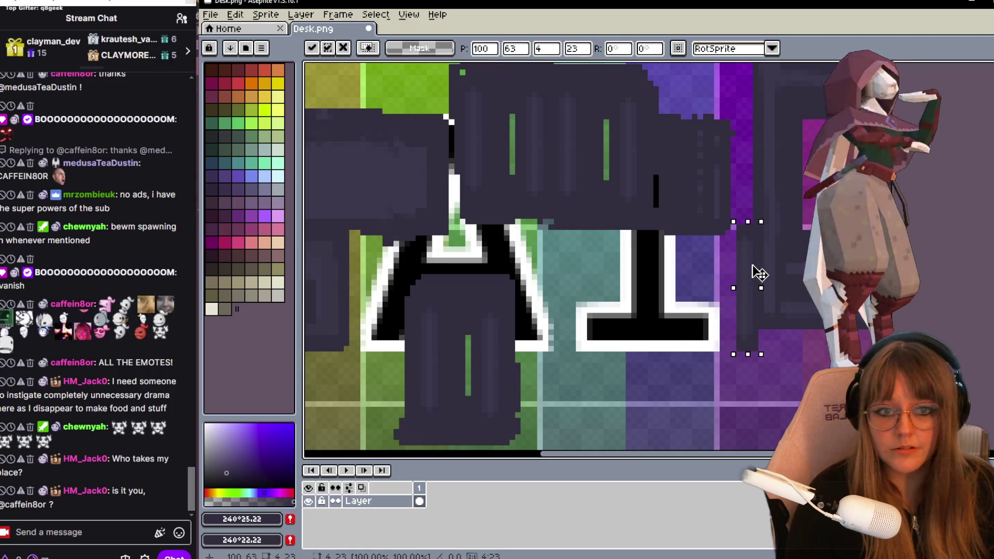
Rotate the copied strip to lie horizontally, shorten it slightly and apply the transform.
{"action": "left_click_drag", "start_coordinate": [782, 216], "coordinate": [749, 288]}
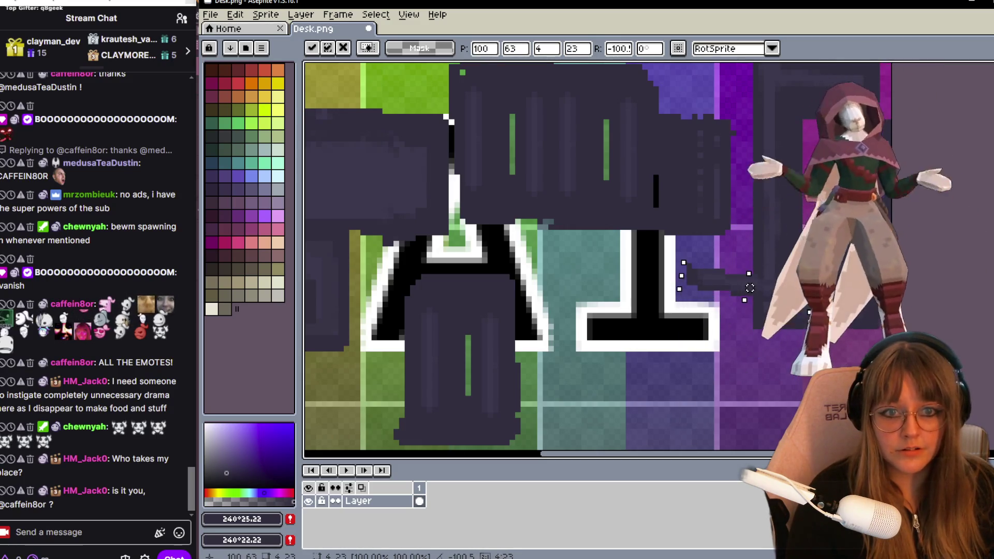
{"action": "left_click_drag", "start_coordinate": [842, 309], "coordinate": [837, 329]}
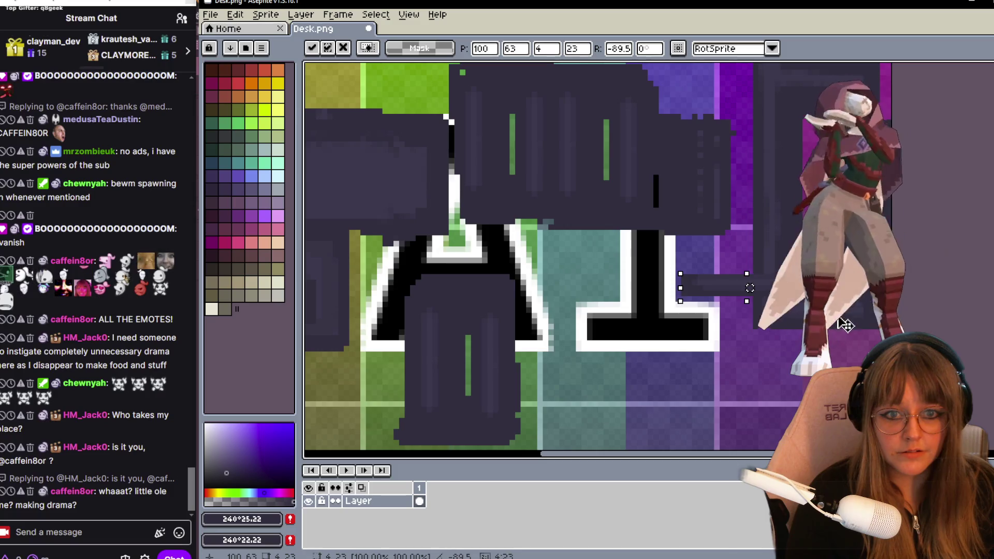
{"action": "left_click_drag", "start_coordinate": [788, 290], "coordinate": [865, 325]}
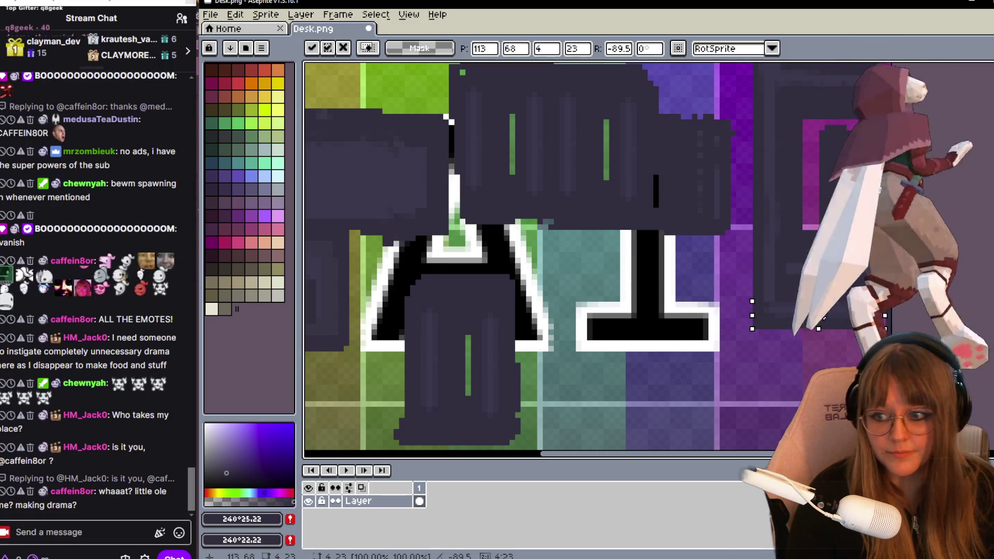
{"action": "scroll", "coordinate": [809, 320], "scroll_direction": "up", "scroll_amount": 1}
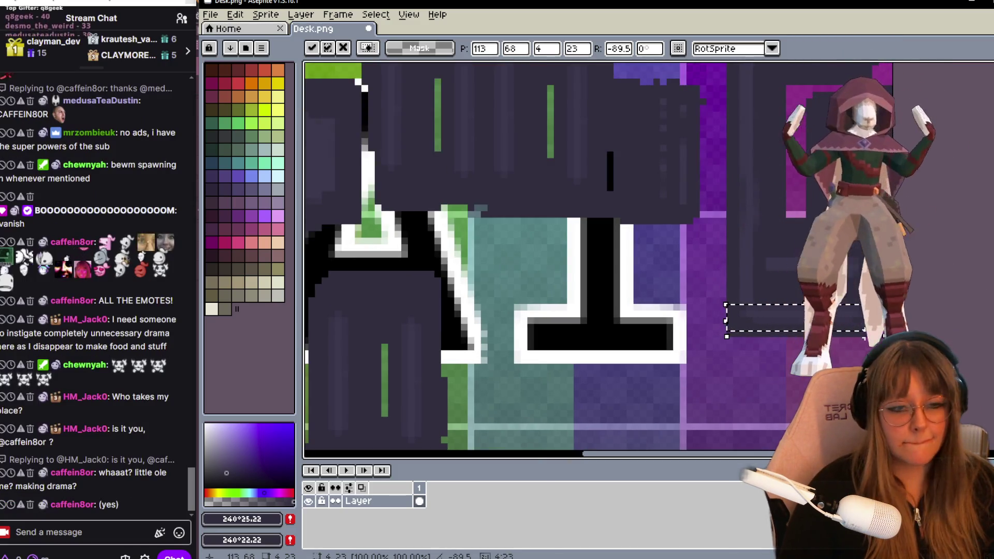
{"action": "left_click_drag", "start_coordinate": [868, 325], "coordinate": [851, 321]}
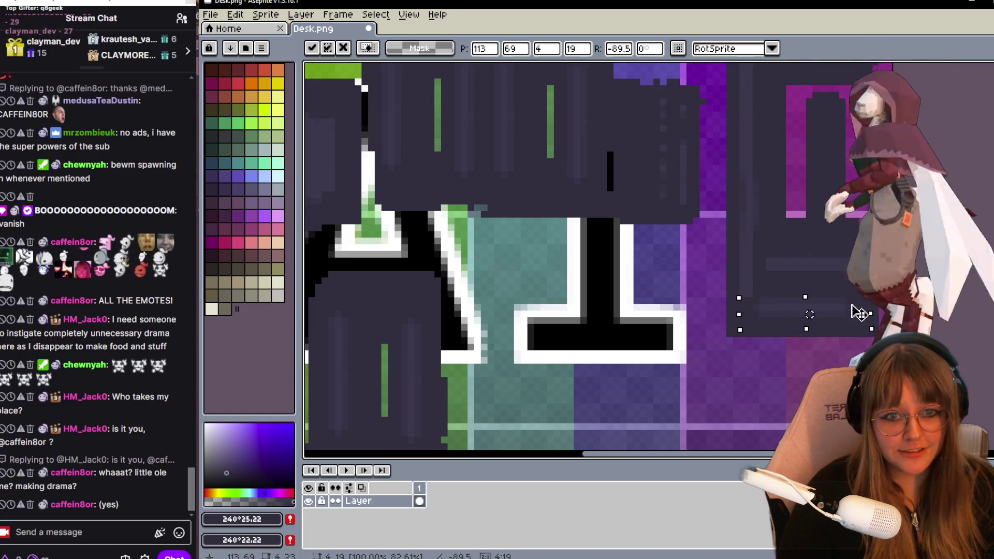
{"action": "left_click_drag", "start_coordinate": [815, 327], "coordinate": [808, 314]}
{"action": "key", "text": "Return"}
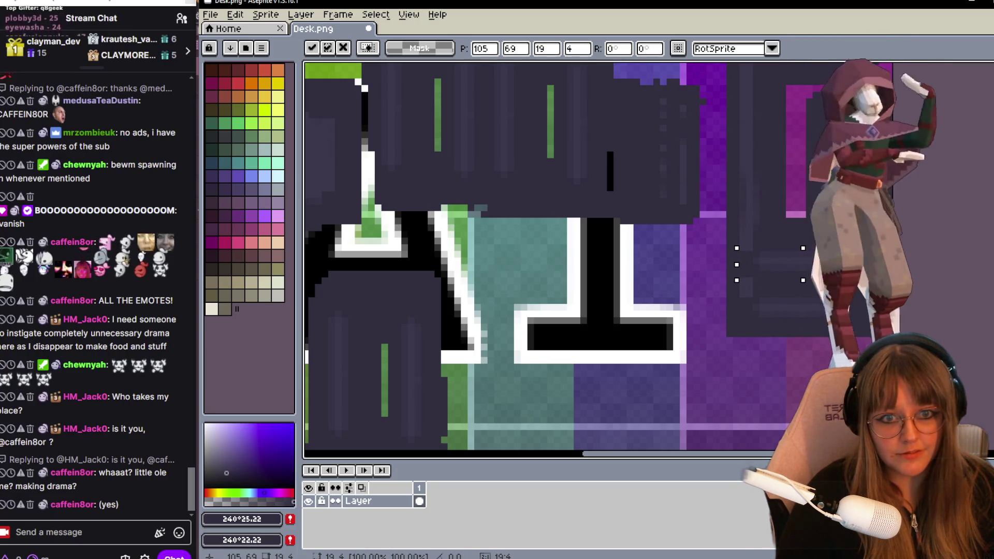
Move the horizontal drawer line up the right-hand panel to its final height and commit it.
{"action": "left_click_drag", "start_coordinate": [769, 264], "coordinate": [784, 183]}
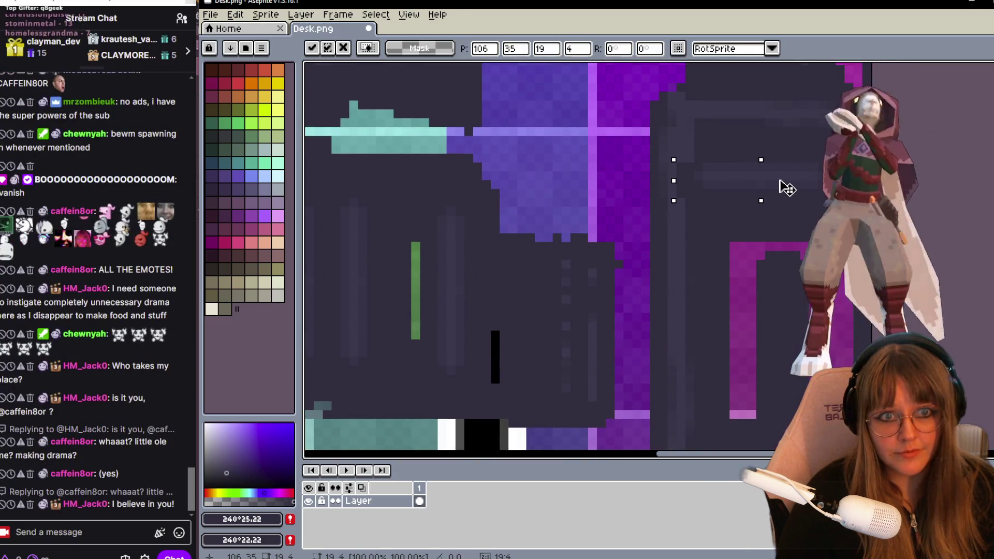
{"action": "middle_click_drag", "start_coordinate": [788, 200], "coordinate": [795, 255]}
{"action": "left_click_drag", "start_coordinate": [794, 255], "coordinate": [796, 172]}
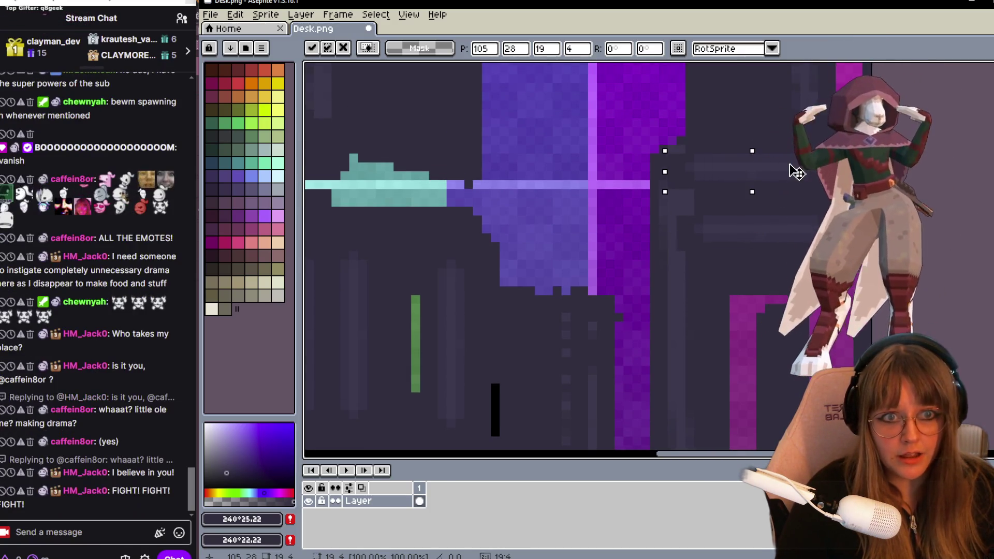
{"action": "key", "text": "Return"}
{"action": "scroll", "coordinate": [737, 201], "scroll_direction": "down", "scroll_amount": 1}
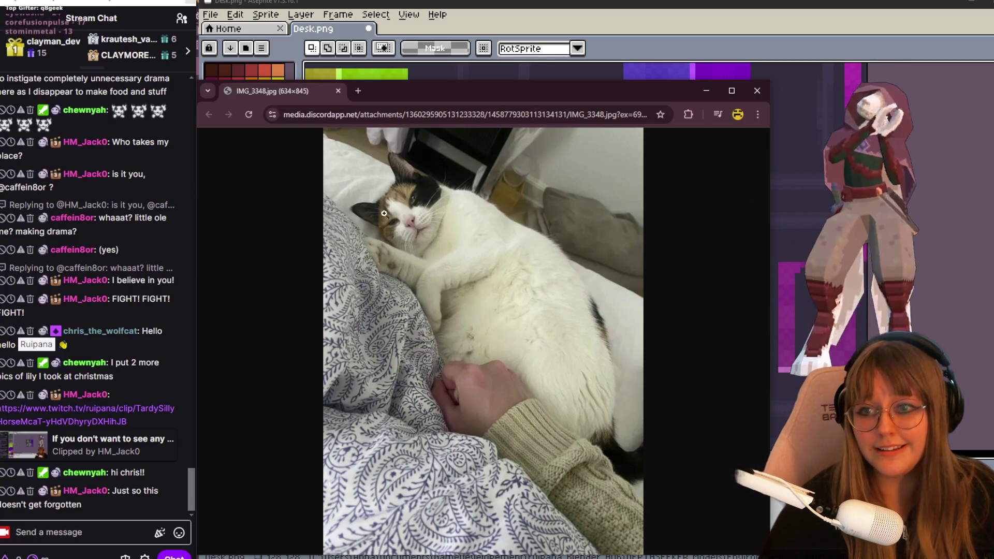
{"action": "scroll", "coordinate": [373, 202], "scroll_direction": "up", "scroll_amount": 2, "text": "ctrl"}
{"action": "scroll", "coordinate": [365, 249], "scroll_direction": "up", "scroll_amount": 2, "text": "ctrl"}
{"action": "scroll", "coordinate": [345, 333], "scroll_direction": "up", "scroll_amount": 2, "text": "ctrl"}
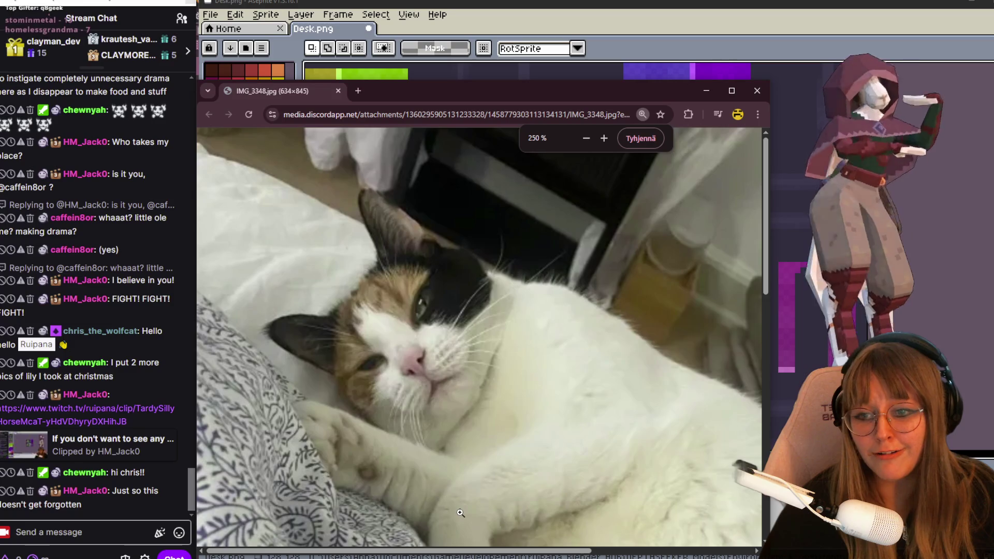
{"action": "scroll", "coordinate": [482, 482], "scroll_direction": "up", "scroll_amount": 1, "text": "ctrl"}
{"action": "scroll", "coordinate": [590, 373], "scroll_direction": "up", "scroll_amount": 1, "text": "ctrl"}
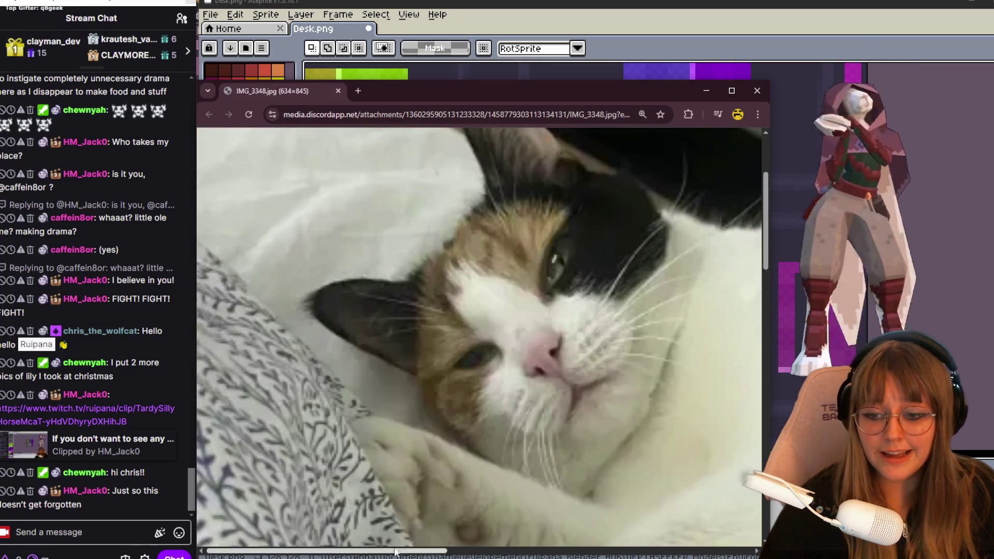
{"action": "left_click_drag", "start_coordinate": [393, 545], "coordinate": [443, 552]}
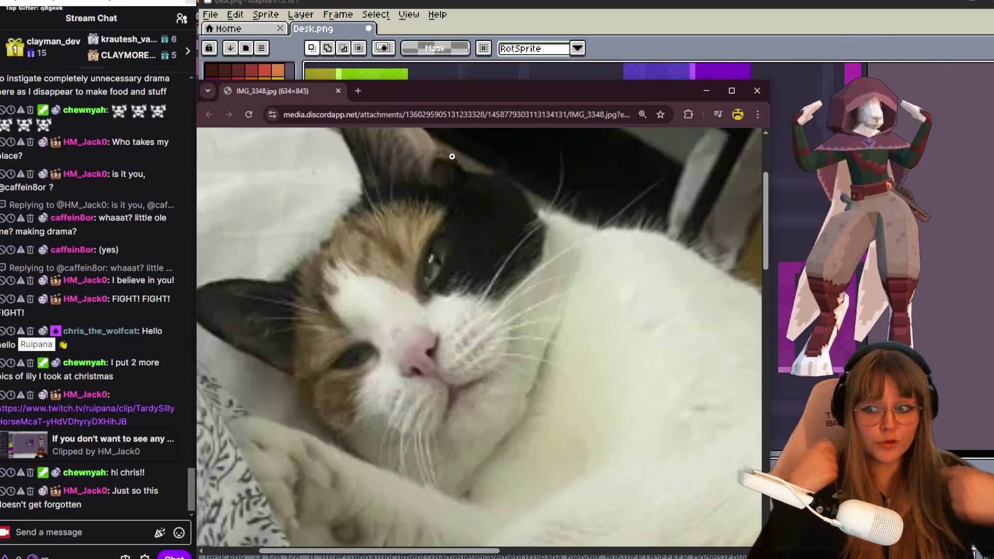
{"action": "scroll", "coordinate": [587, 386], "scroll_direction": "up", "scroll_amount": 1, "text": "ctrl"}
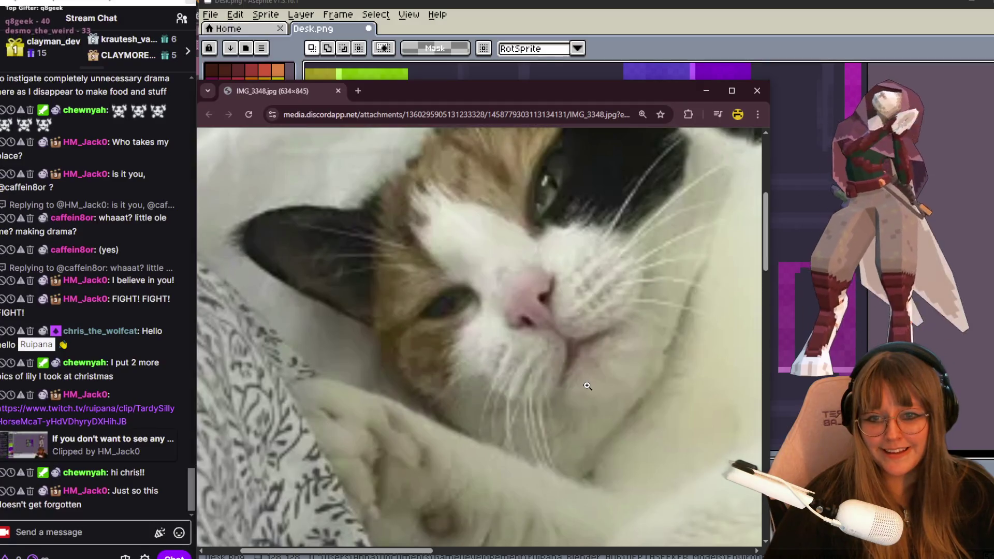
{"action": "scroll", "coordinate": [587, 386], "scroll_direction": "down", "scroll_amount": 1}
{"action": "scroll", "coordinate": [566, 407], "scroll_direction": "down", "scroll_amount": 1}
{"action": "scroll", "coordinate": [538, 442], "scroll_direction": "down", "scroll_amount": 2}
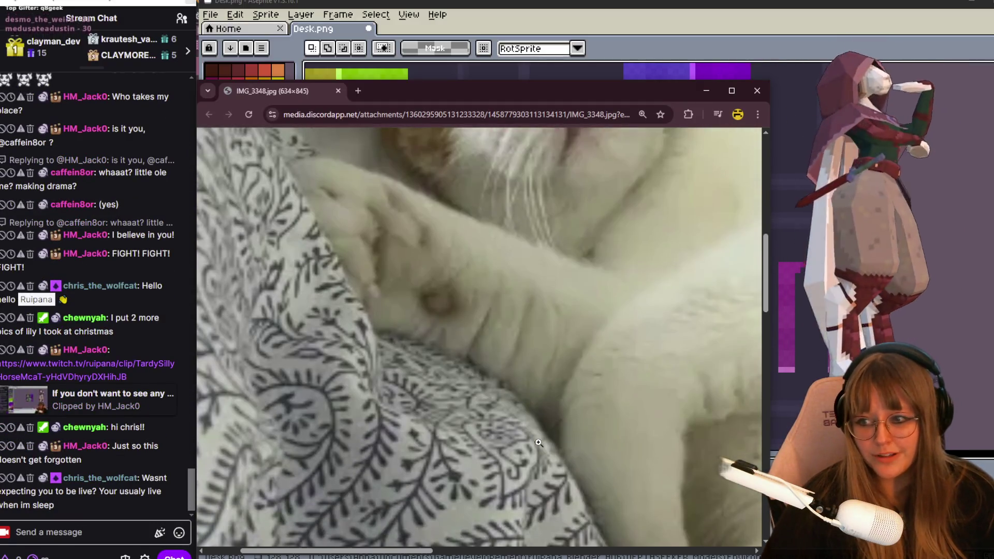
{"action": "scroll", "coordinate": [537, 443], "scroll_direction": "down", "scroll_amount": 2}
{"action": "scroll", "coordinate": [497, 497], "scroll_direction": "down", "scroll_amount": 1}
{"action": "left_click_drag", "start_coordinate": [416, 552], "coordinate": [438, 553]}
{"action": "scroll", "coordinate": [497, 497], "scroll_direction": "up", "scroll_amount": 1, "text": "ctrl"}
{"action": "scroll", "coordinate": [552, 444], "scroll_direction": "down", "scroll_amount": 1}
{"action": "scroll", "coordinate": [544, 419], "scroll_direction": "up", "scroll_amount": 1}
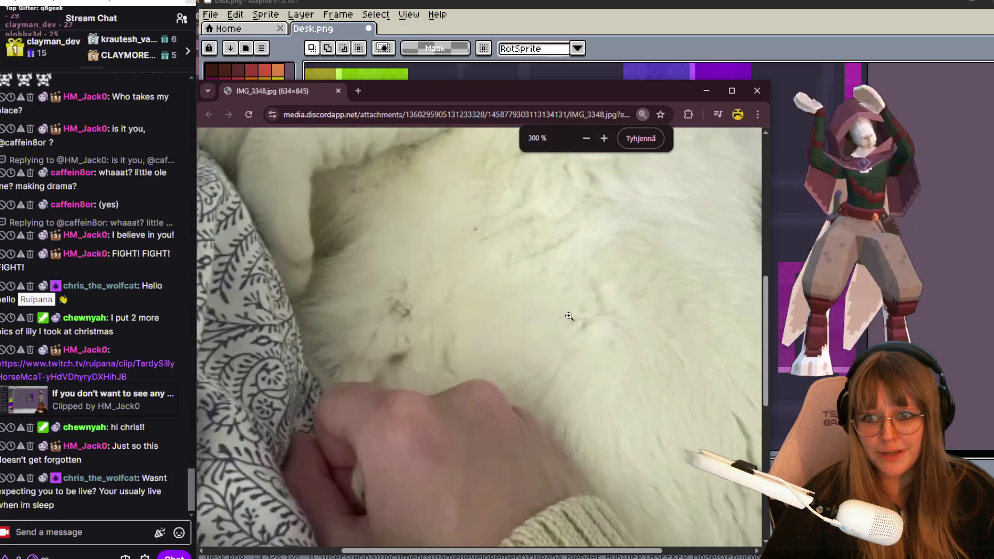
{"action": "scroll", "coordinate": [520, 388], "scroll_direction": "down", "scroll_amount": 1, "text": "ctrl"}
{"action": "scroll", "coordinate": [487, 353], "scroll_direction": "down", "scroll_amount": 1}
{"action": "scroll", "coordinate": [488, 353], "scroll_direction": "down", "scroll_amount": 2, "text": "ctrl"}
{"action": "scroll", "coordinate": [488, 352], "scroll_direction": "down", "scroll_amount": 2, "text": "ctrl"}
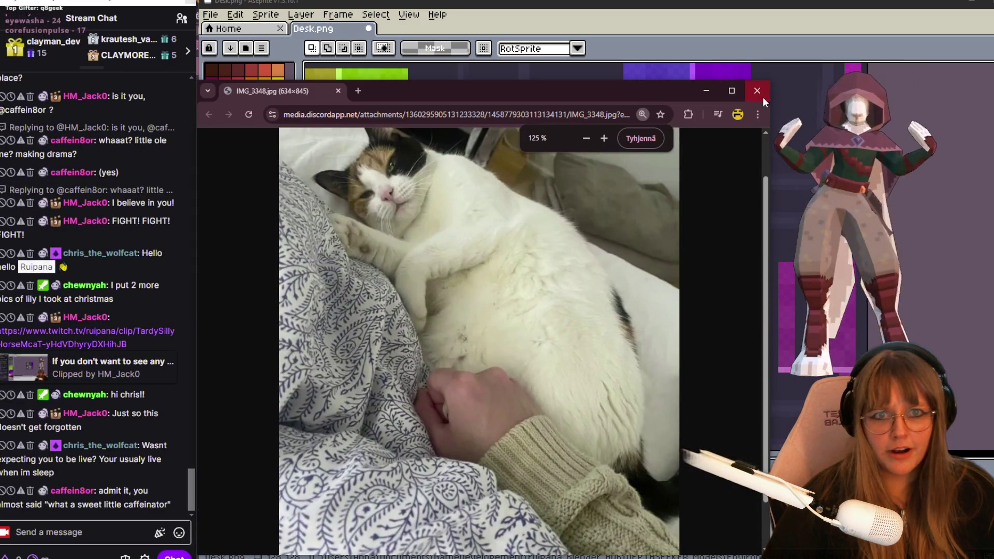
Close the browser window showing the shared cat photo.
{"action": "left_click", "coordinate": [757, 91]}
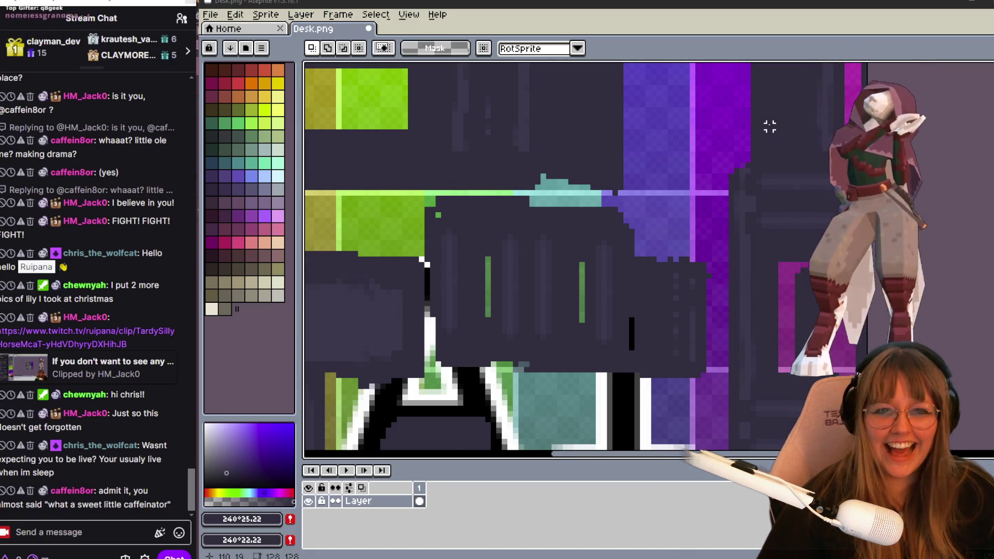
{"action": "scroll", "coordinate": [769, 125], "scroll_direction": "down", "scroll_amount": 1}
{"action": "scroll", "coordinate": [769, 126], "scroll_direction": "down", "scroll_amount": 1}
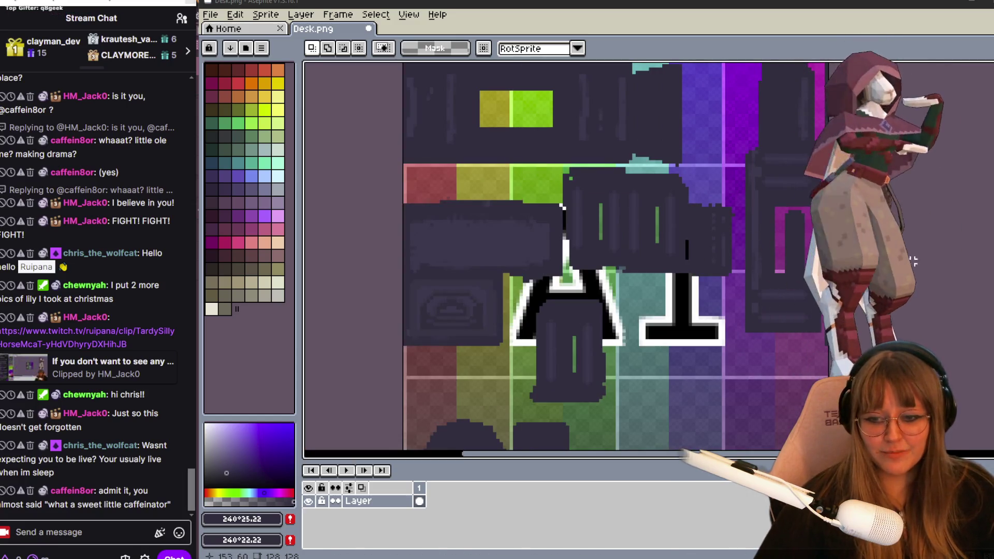
{"action": "scroll", "coordinate": [792, 231], "scroll_direction": "up", "scroll_amount": 1}
{"action": "scroll", "coordinate": [792, 232], "scroll_direction": "up", "scroll_amount": 1}
{"action": "scroll", "coordinate": [792, 231], "scroll_direction": "up", "scroll_amount": 1}
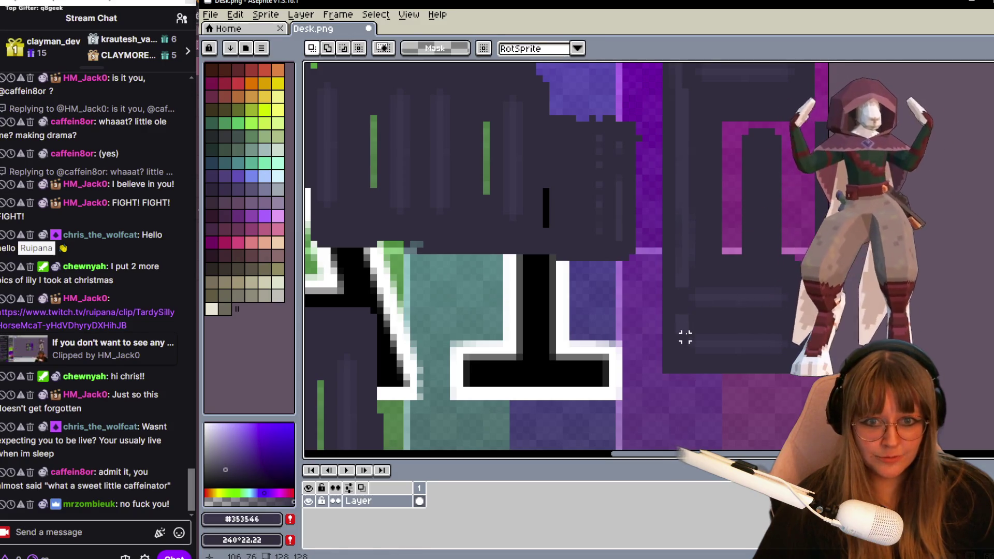
Switch to the Pencil tool for single-pixel drawing on Desk.png.
{"action": "key", "text": "b"}
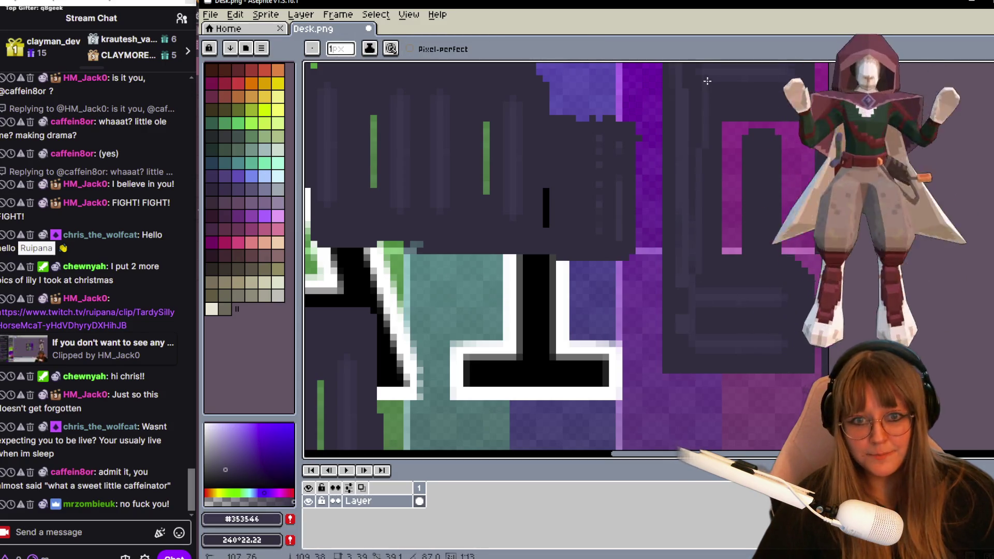
{"action": "middle_click_drag", "start_coordinate": [692, 102], "coordinate": [695, 234]}
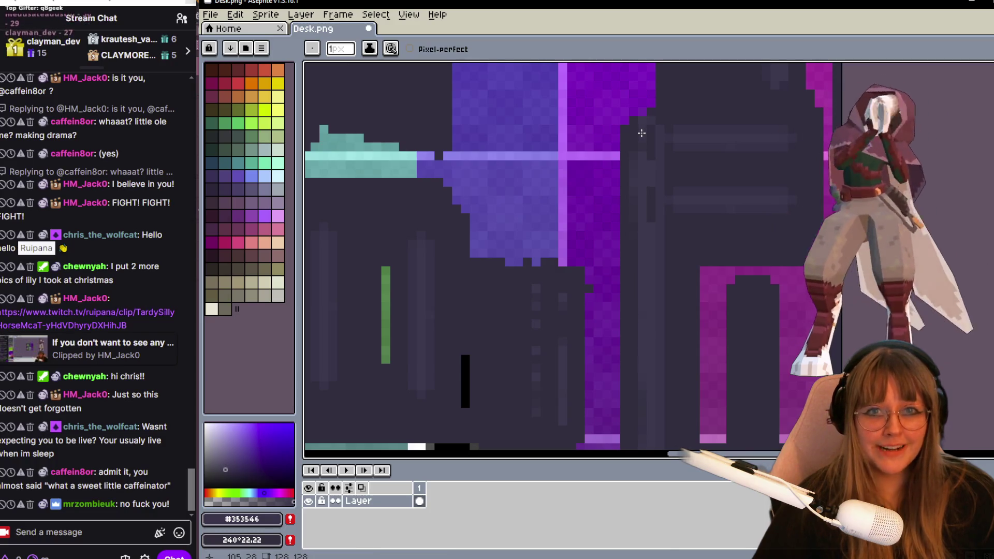
{"action": "key", "text": "XF86AudioLowerVolume"}
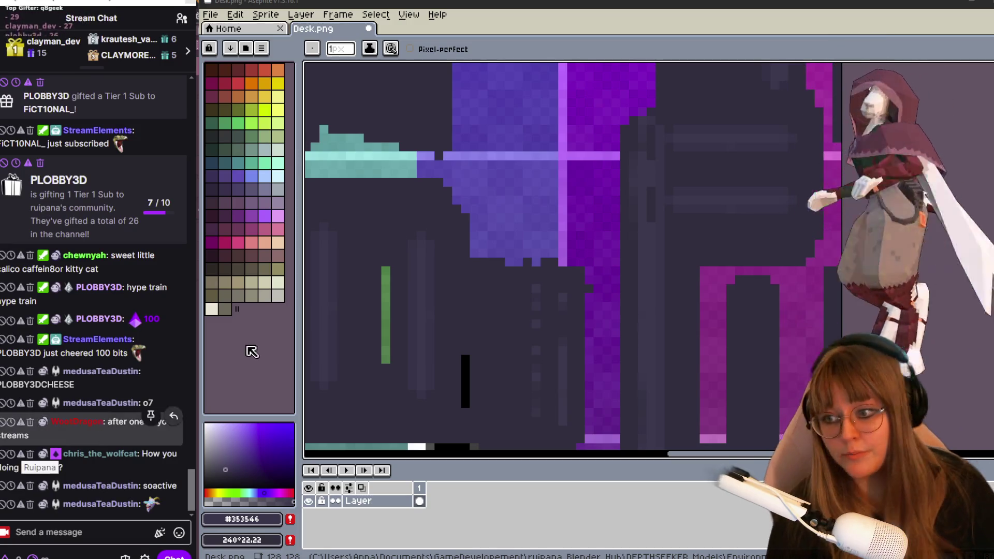
{"action": "scroll", "coordinate": [115, 394], "scroll_direction": "up", "scroll_amount": 2}
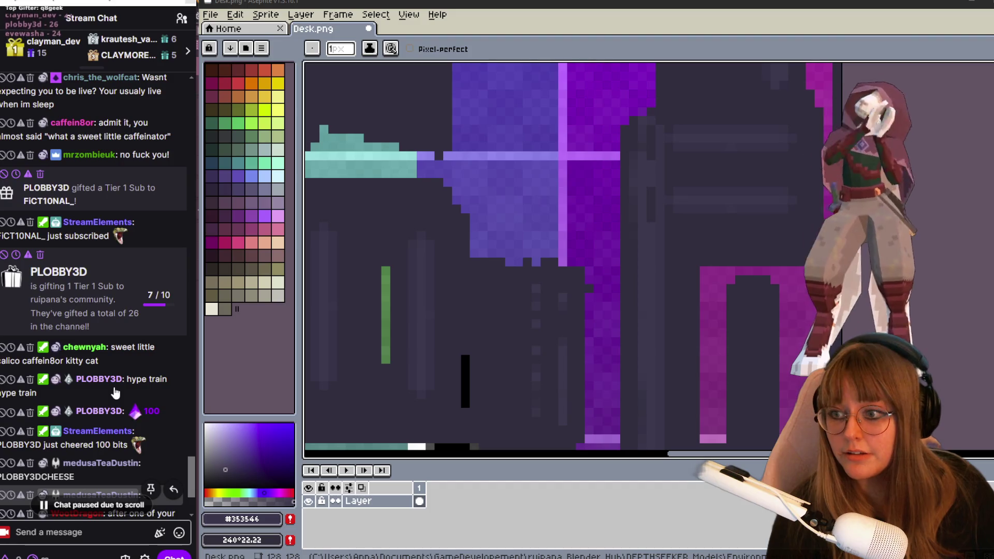
{"action": "scroll", "coordinate": [114, 394], "scroll_direction": "up", "scroll_amount": 3}
{"action": "scroll", "coordinate": [115, 393], "scroll_direction": "down", "scroll_amount": 3}
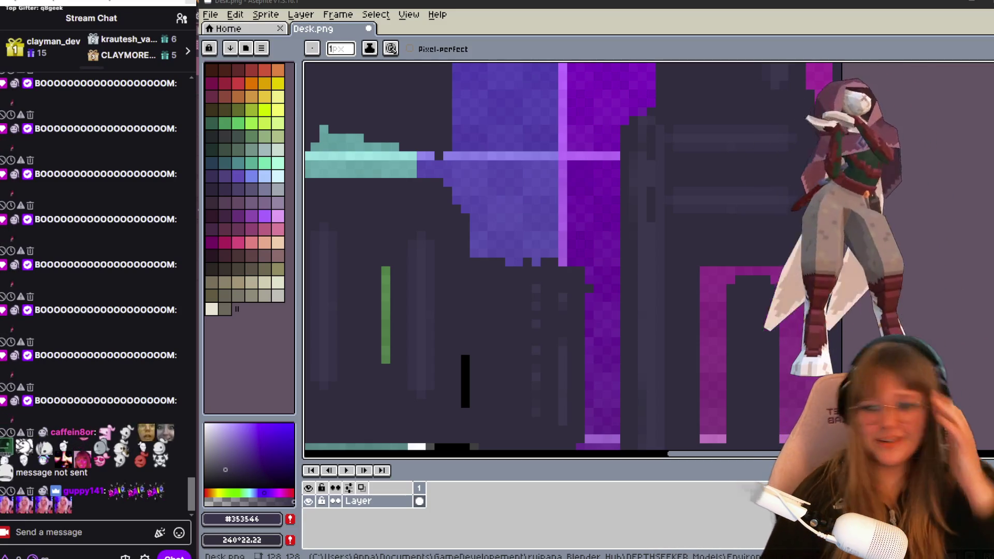
{"action": "scroll", "coordinate": [712, 300], "scroll_direction": "down", "scroll_amount": 1}
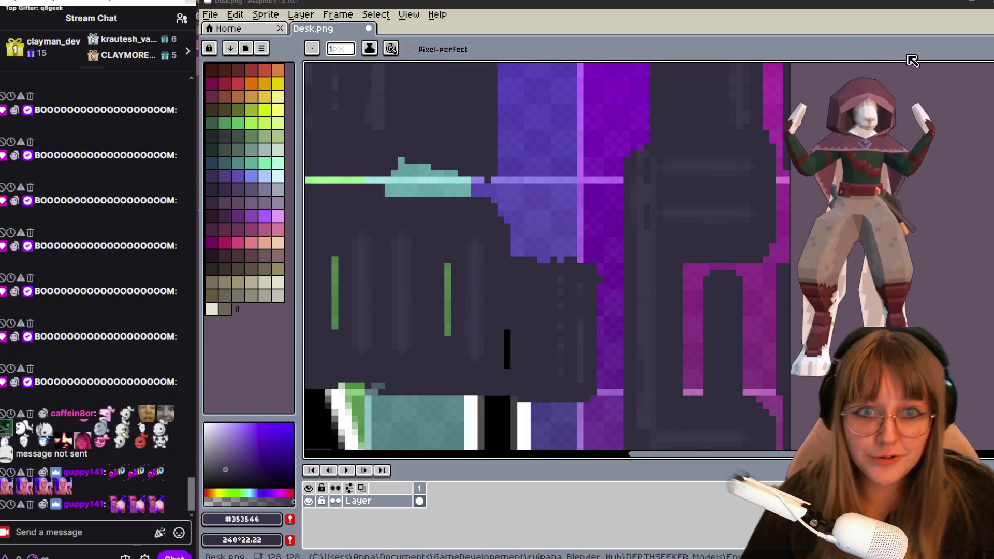
{"action": "middle_click_drag", "start_coordinate": [792, 385], "coordinate": [755, 272]}
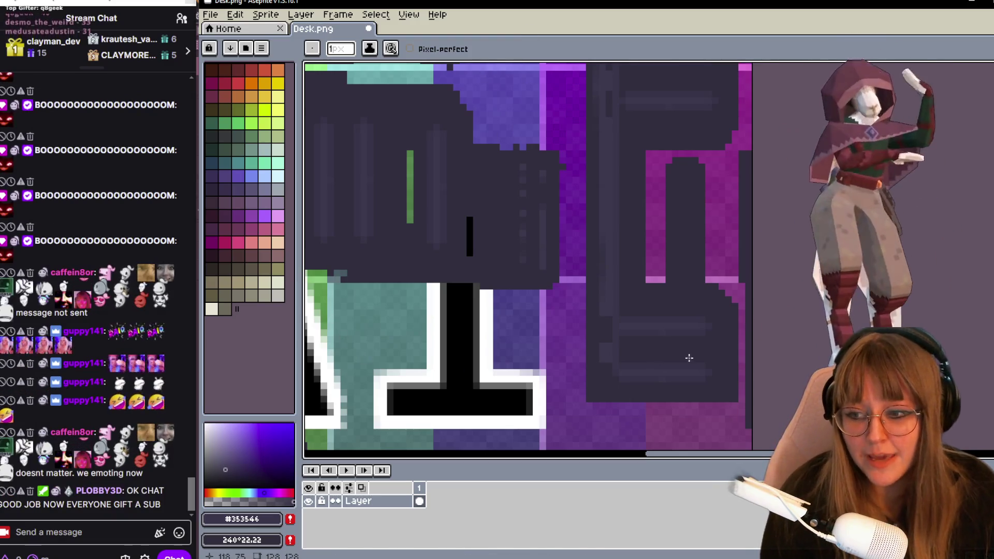
{"action": "scroll", "coordinate": [701, 350], "scroll_direction": "up", "scroll_amount": 1}
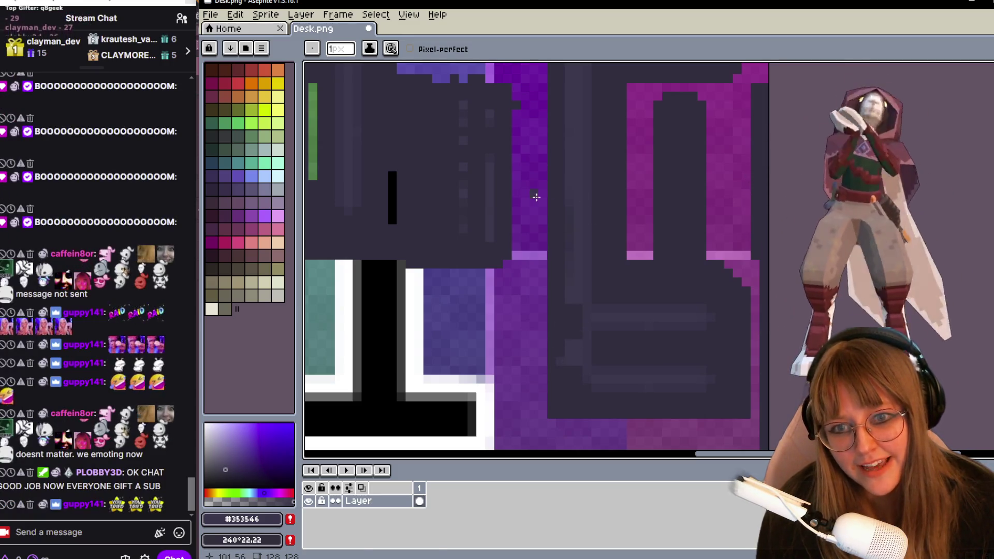
{"action": "key", "text": "v"}
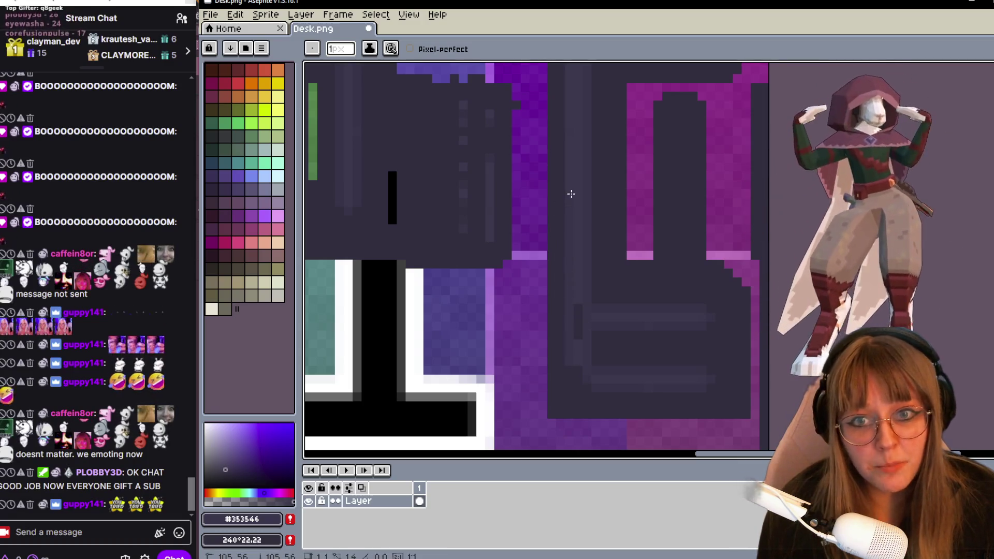
{"action": "middle_click_drag", "start_coordinate": [571, 194], "coordinate": [562, 354]}
{"action": "left_click_drag", "start_coordinate": [560, 359], "coordinate": [563, 137]}
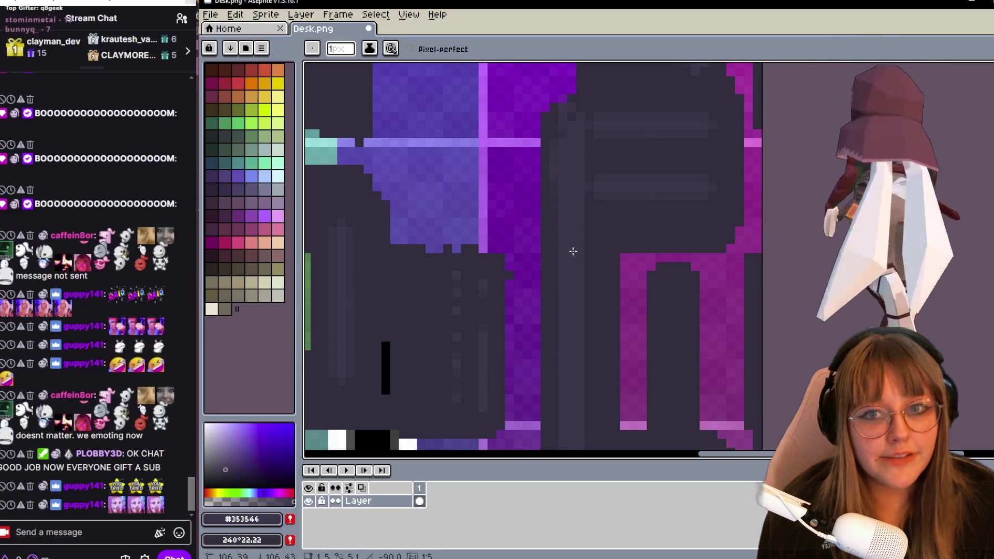
{"action": "left_click_drag", "start_coordinate": [562, 125], "coordinate": [571, 141]}
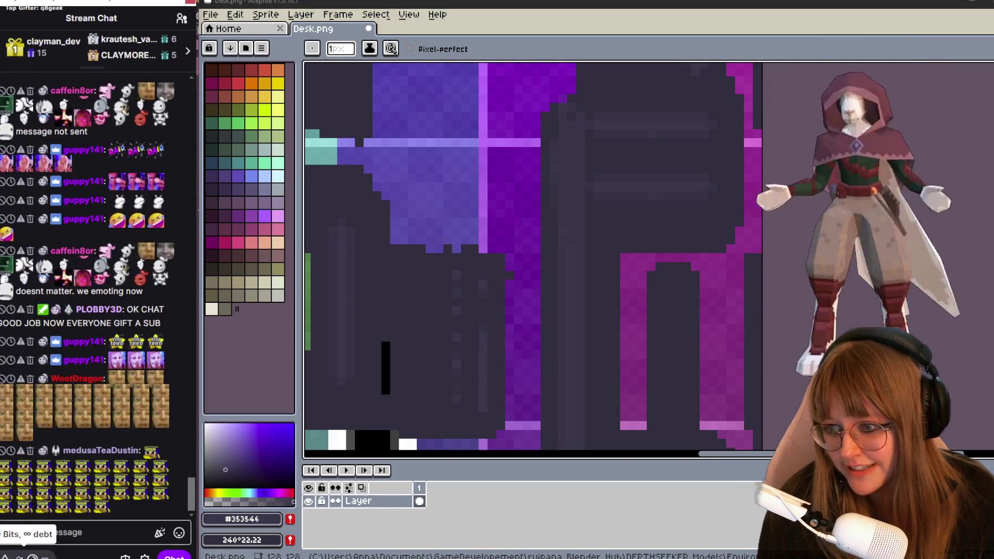
Send a gigantified GriddyGoose emote into the Twitch stream chat via Power-ups & Rewards.
{"action": "left_click", "coordinate": [32, 557]}
{"action": "scroll", "coordinate": [123, 412], "scroll_direction": "down", "scroll_amount": 2}
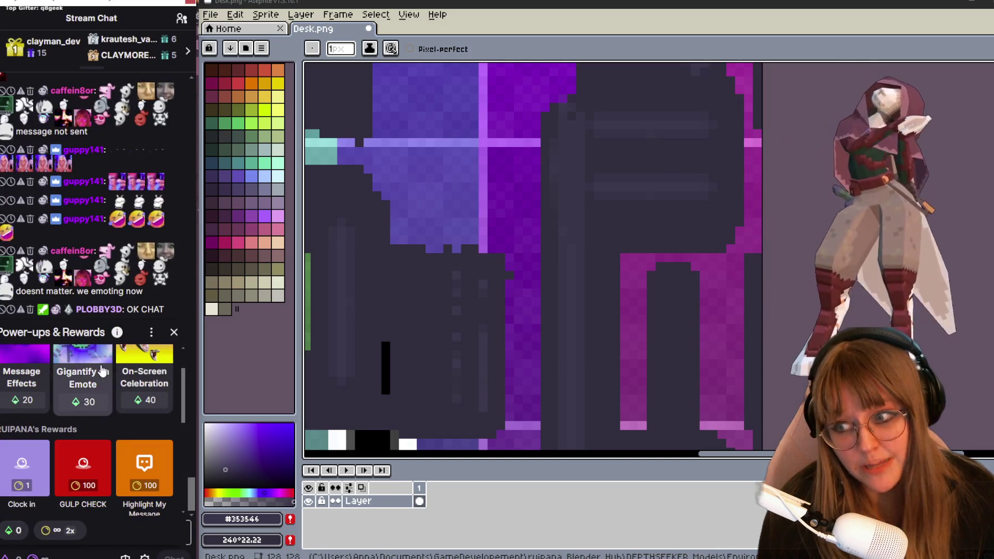
{"action": "left_click", "coordinate": [101, 373]}
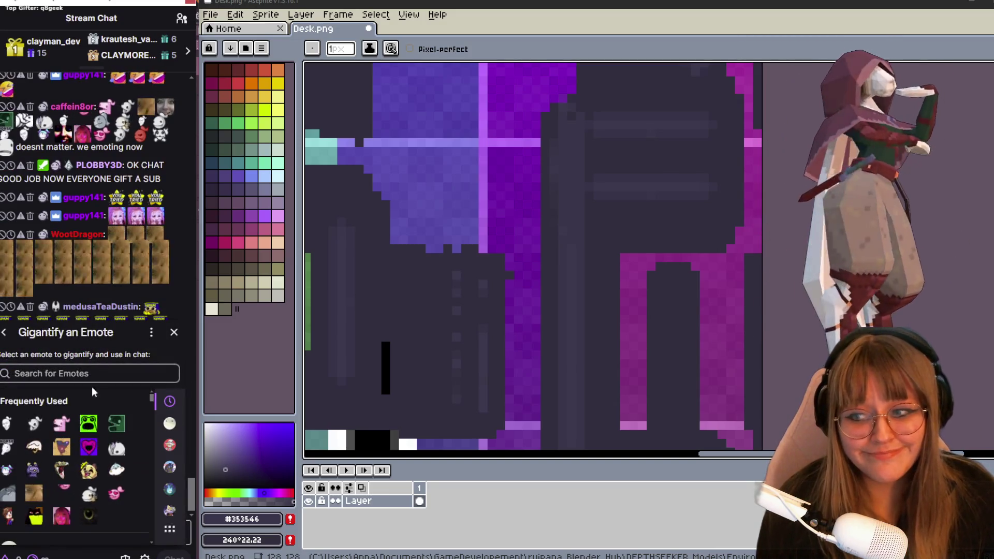
{"action": "left_click", "coordinate": [54, 454]}
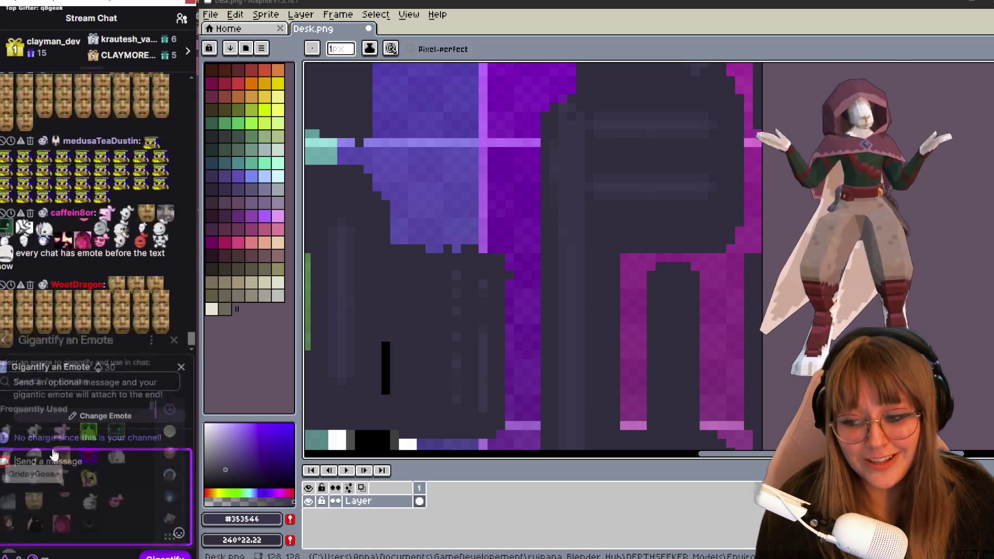
{"action": "left_click", "coordinate": [162, 556]}
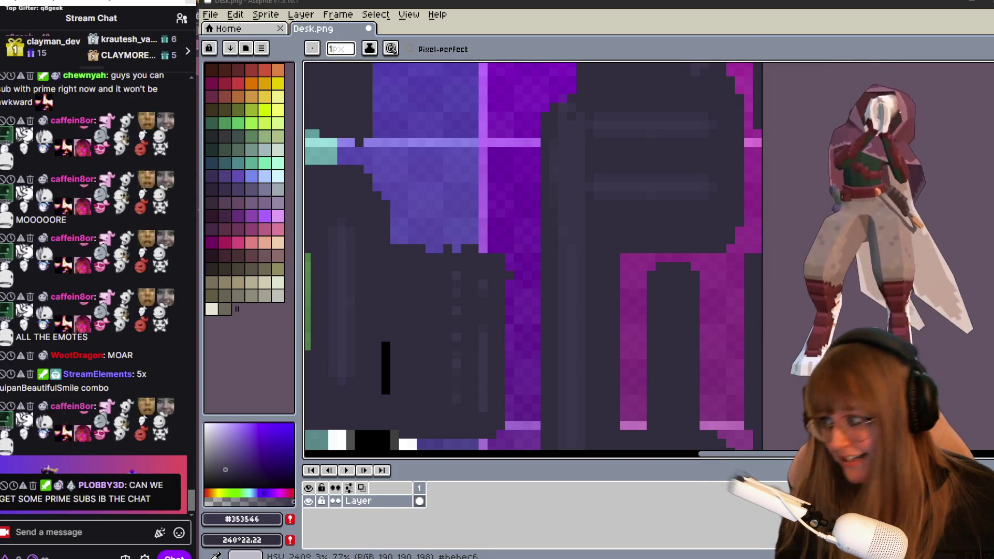
{"action": "scroll", "coordinate": [546, 313], "scroll_direction": "up", "scroll_amount": 1}
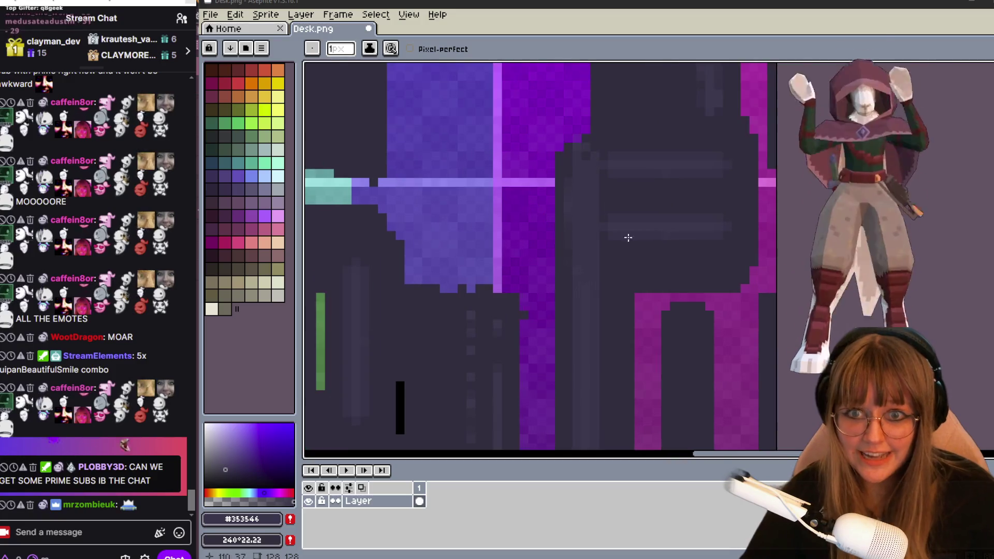
{"action": "scroll", "coordinate": [573, 129], "scroll_direction": "up", "scroll_amount": 1}
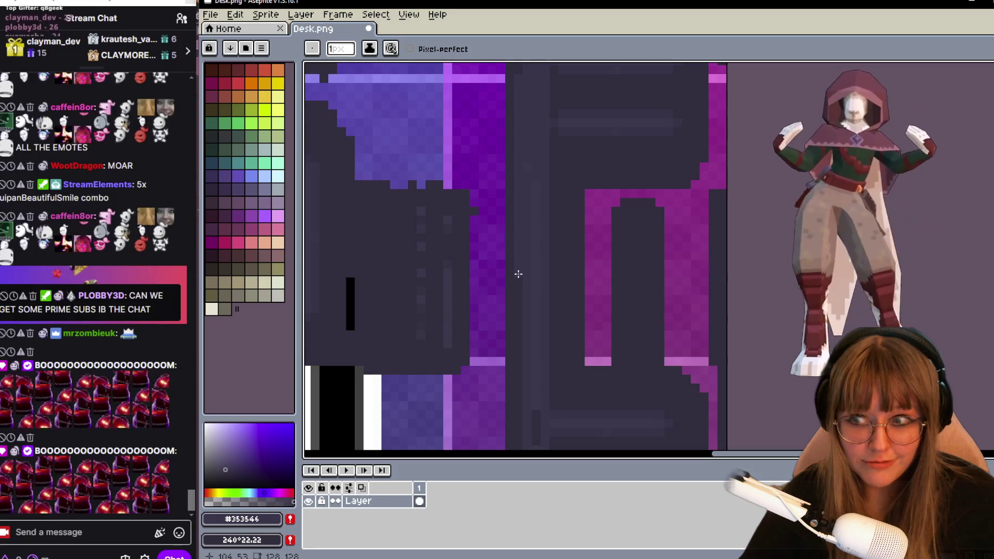
{"action": "scroll", "coordinate": [518, 273], "scroll_direction": "down", "scroll_amount": 1}
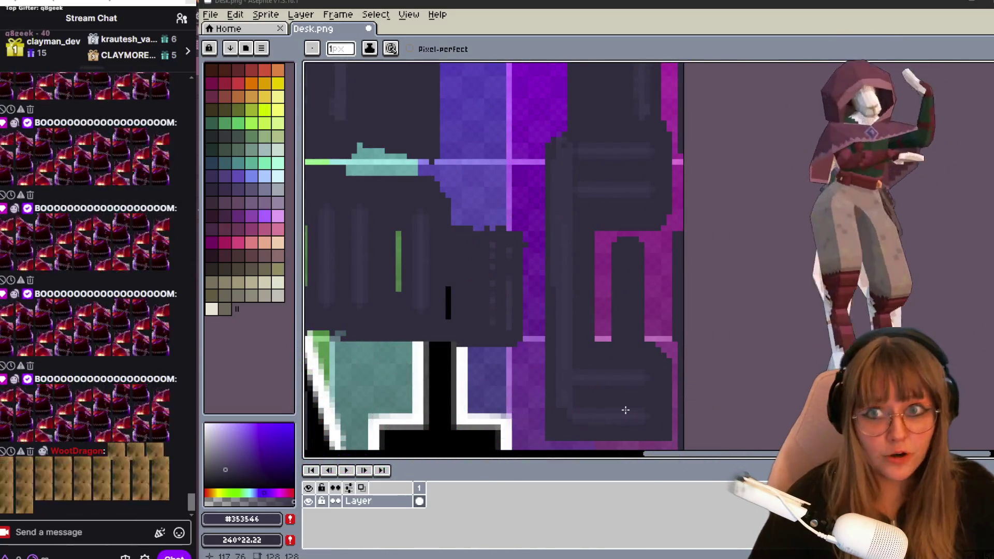
{"action": "scroll", "coordinate": [646, 280], "scroll_direction": "down", "scroll_amount": 3}
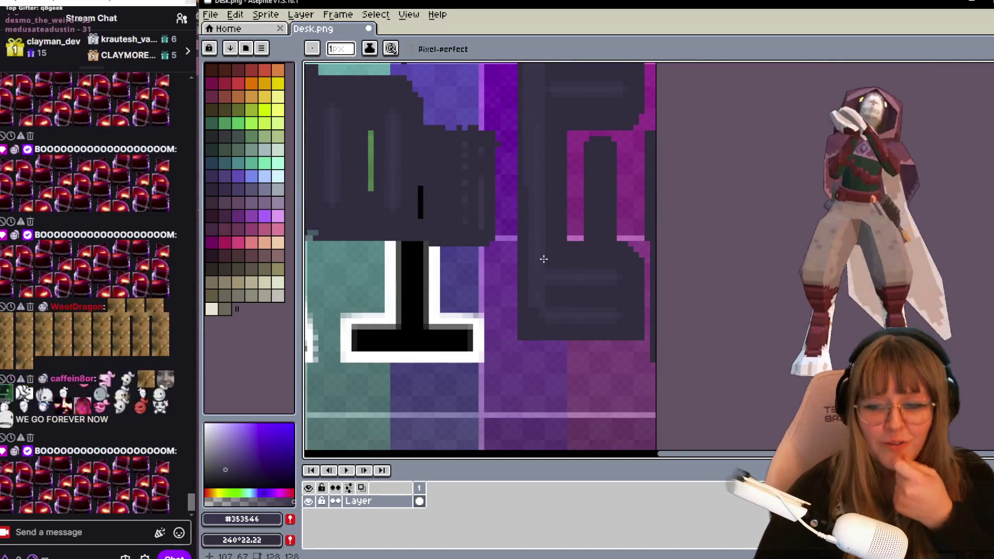
{"action": "scroll", "coordinate": [599, 222], "scroll_direction": "up", "scroll_amount": 1}
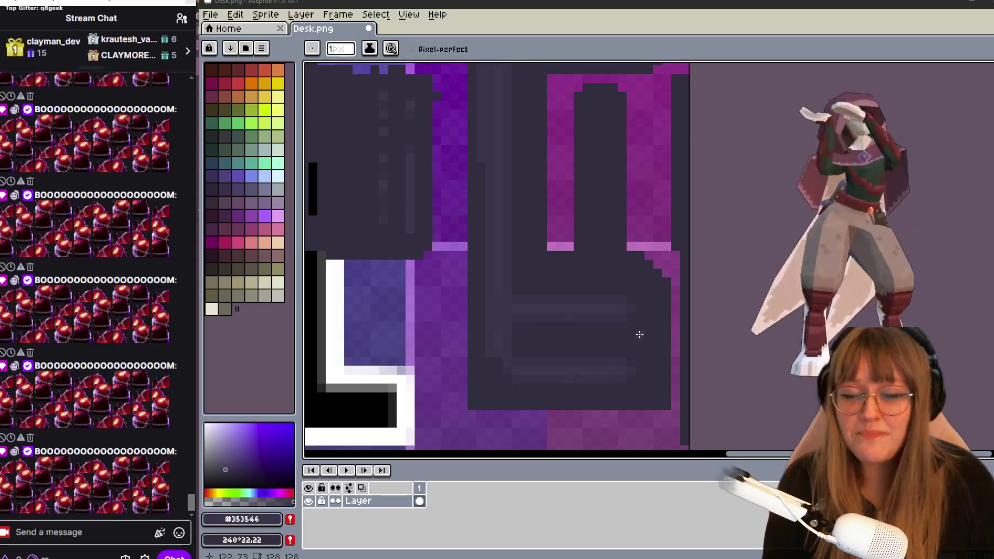
{"action": "scroll", "coordinate": [594, 287], "scroll_direction": "down", "scroll_amount": 1}
{"action": "middle_click_drag", "start_coordinate": [583, 160], "coordinate": [572, 201]}
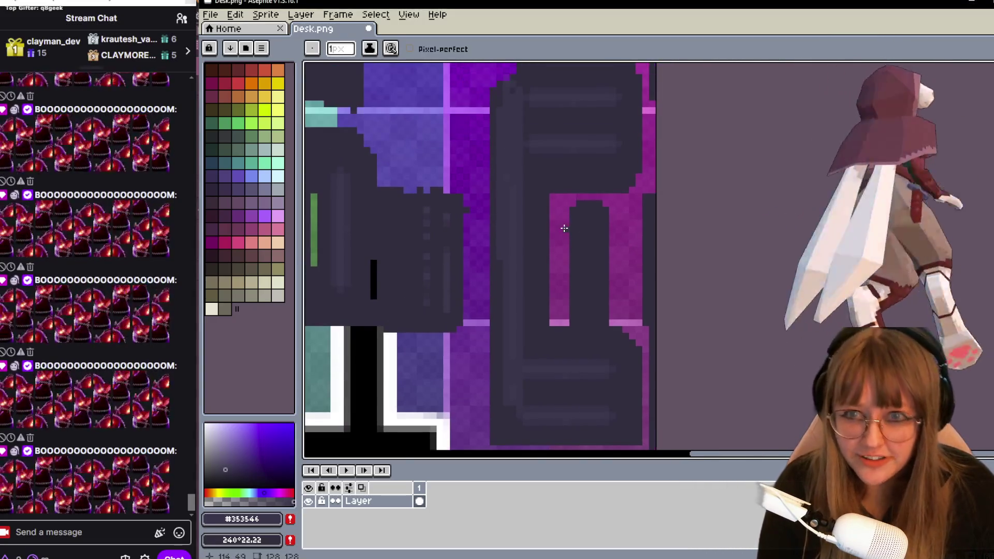
{"action": "scroll", "coordinate": [572, 201], "scroll_direction": "up", "scroll_amount": 1}
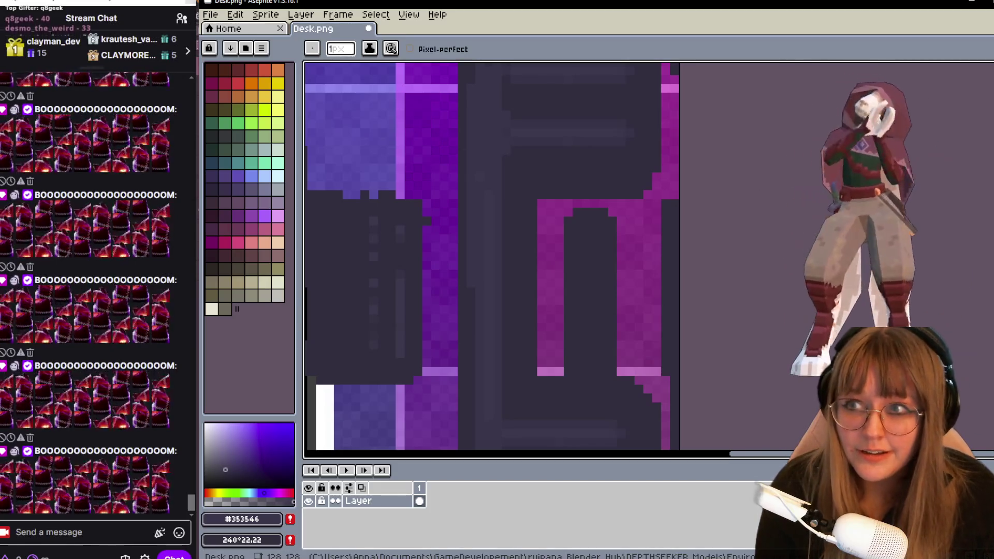
{"action": "scroll", "coordinate": [27, 231], "scroll_direction": "up", "scroll_amount": 1}
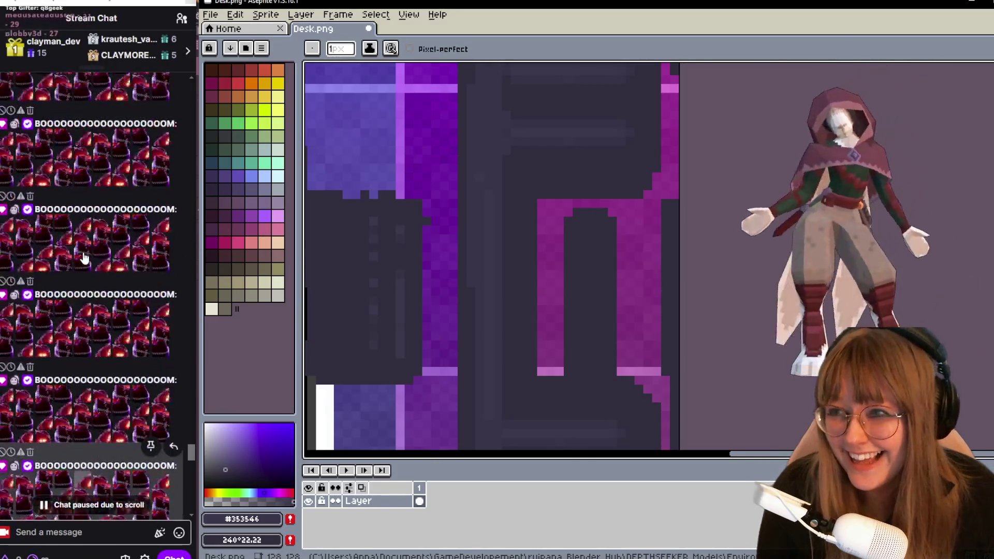
{"action": "scroll", "coordinate": [128, 214], "scroll_direction": "down", "scroll_amount": 2}
{"action": "scroll", "coordinate": [129, 214], "scroll_direction": "up", "scroll_amount": 2}
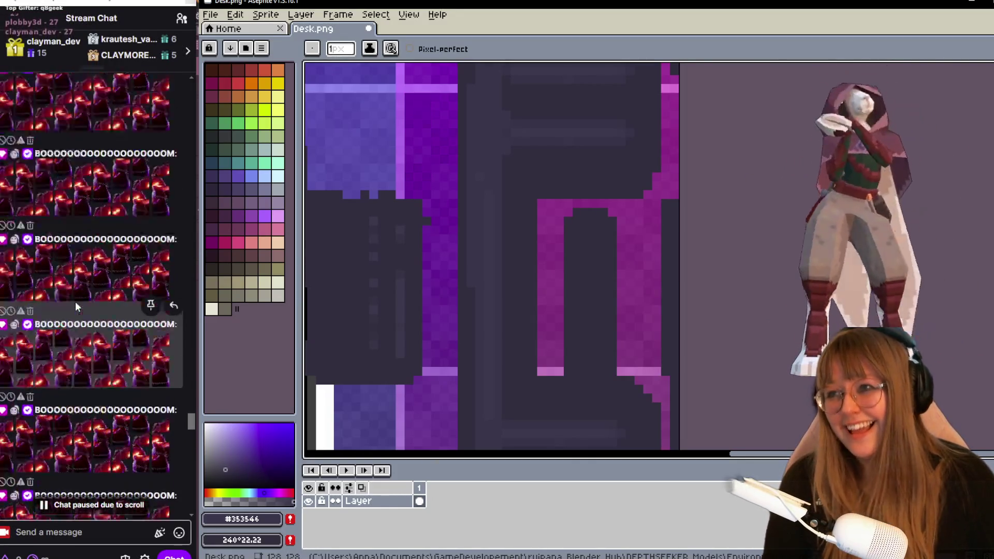
{"action": "scroll", "coordinate": [59, 284], "scroll_direction": "up", "scroll_amount": 2}
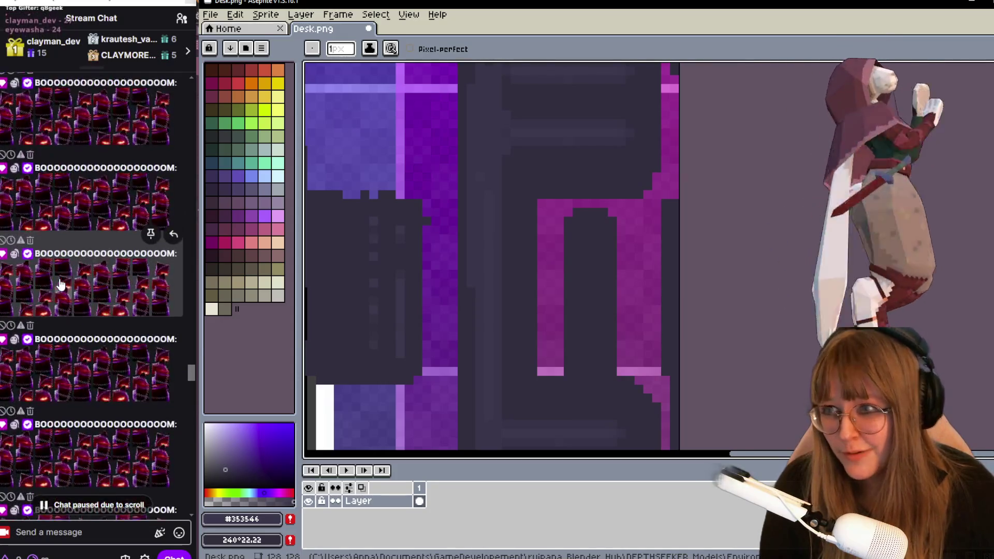
{"action": "scroll", "coordinate": [39, 284], "scroll_direction": "down", "scroll_amount": 1}
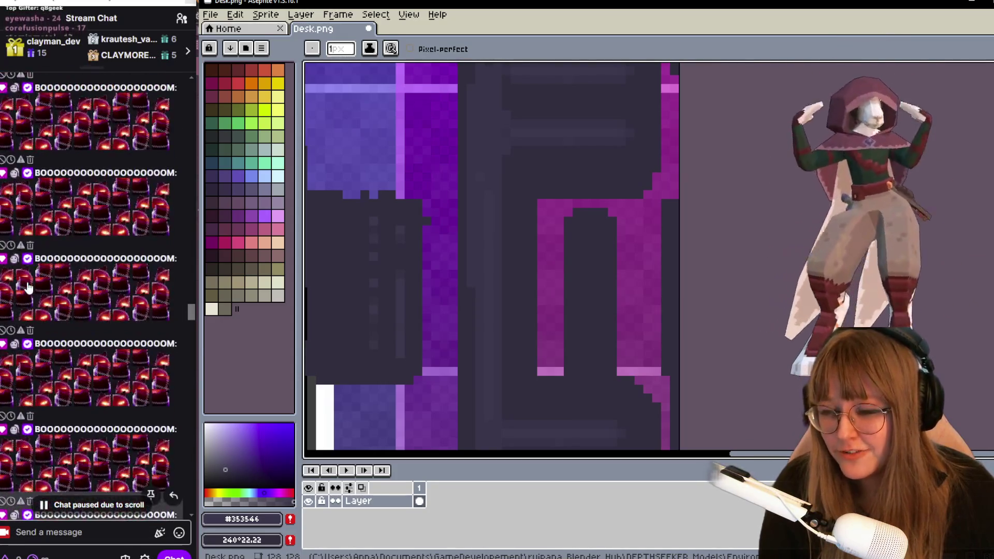
{"action": "scroll", "coordinate": [27, 288], "scroll_direction": "up", "scroll_amount": 2}
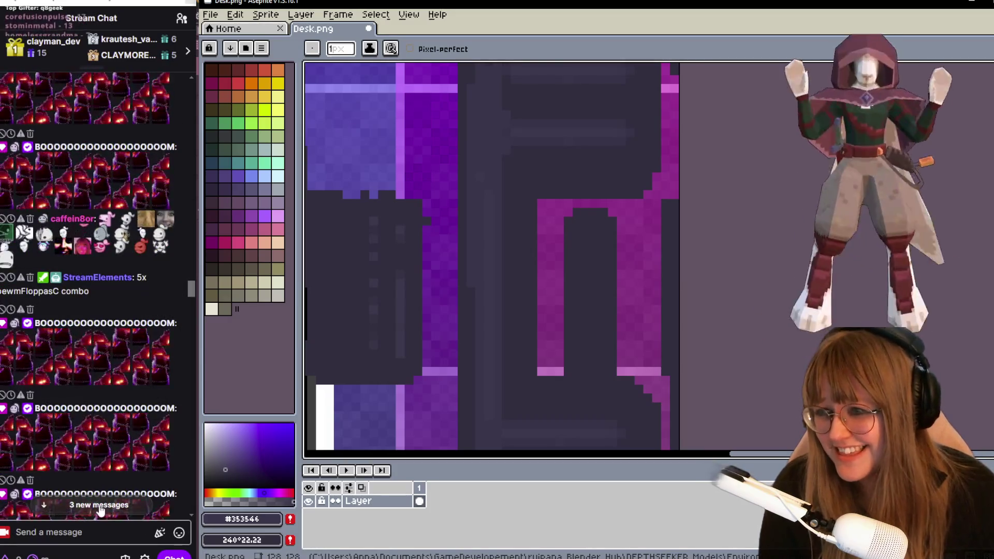
{"action": "left_click", "coordinate": [93, 507]}
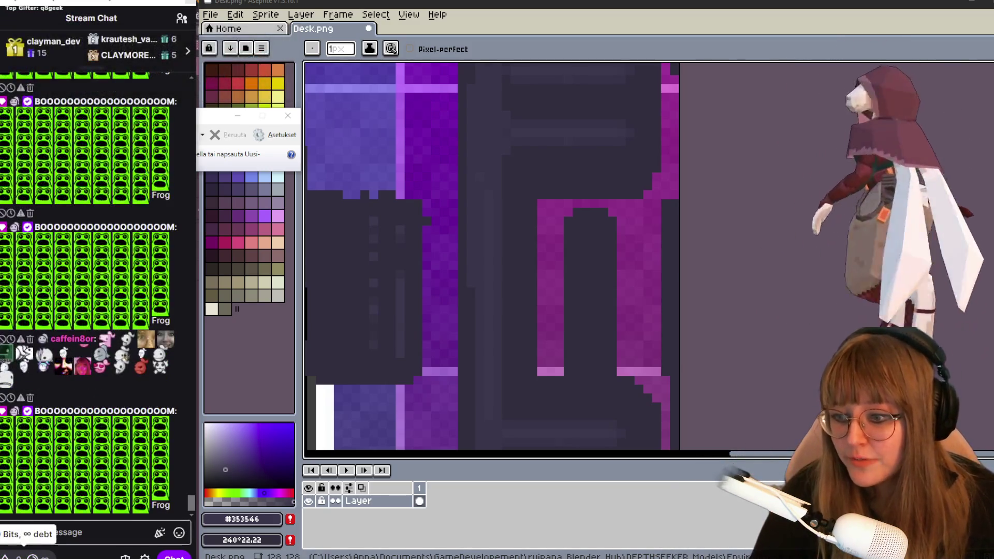
{"action": "left_click", "coordinate": [31, 556]}
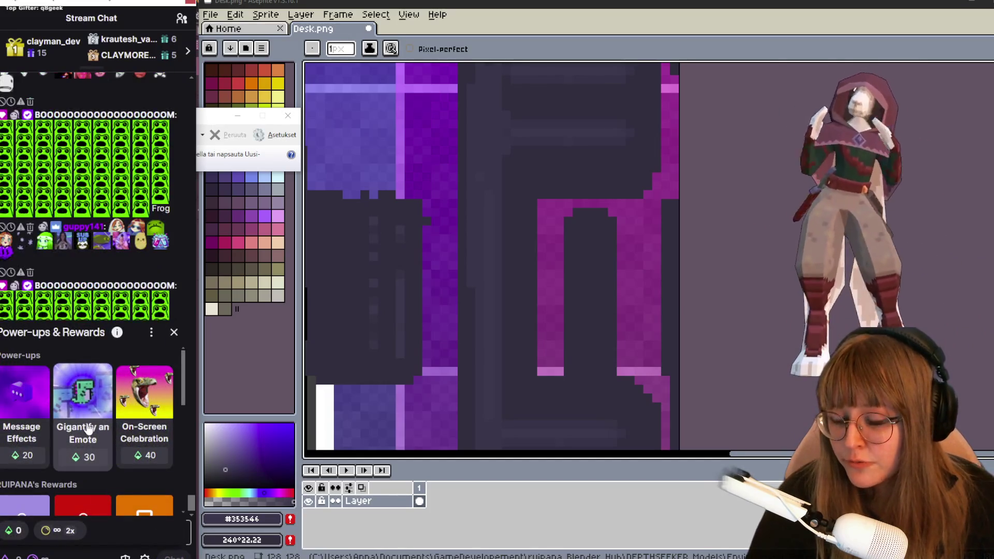
{"action": "left_click", "coordinate": [82, 404]}
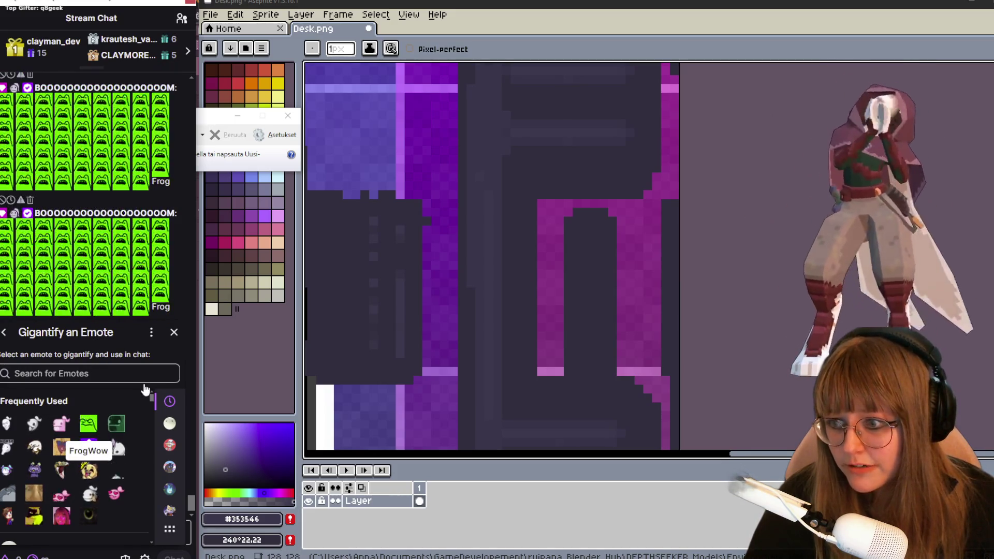
{"action": "left_click", "coordinate": [100, 419]}
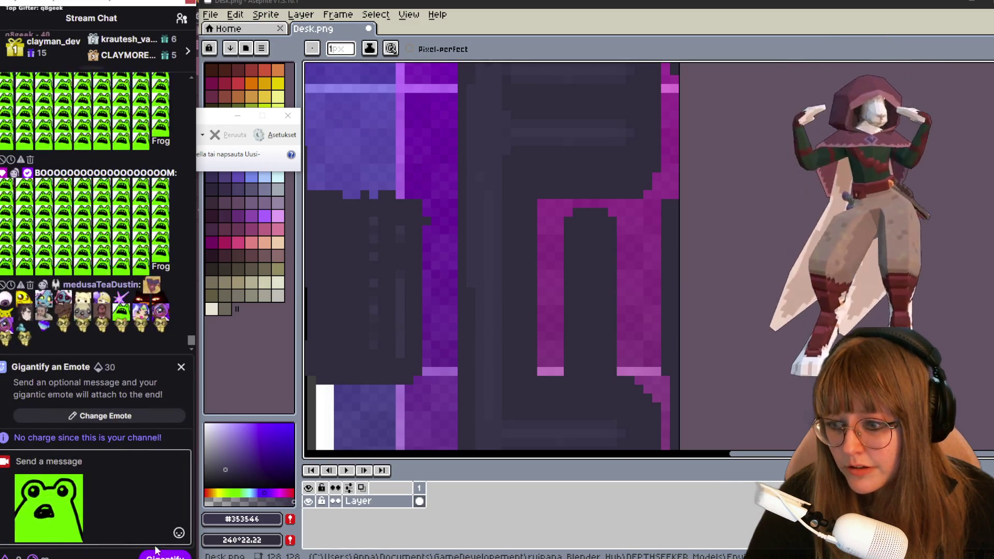
{"action": "key", "text": "Return"}
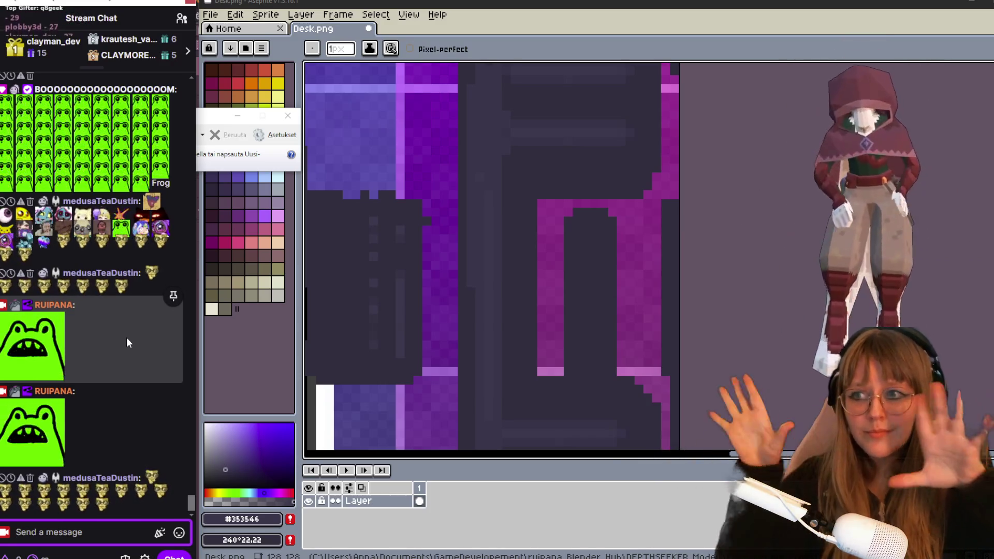
{"action": "mouse_move", "coordinate": [31, 323]}
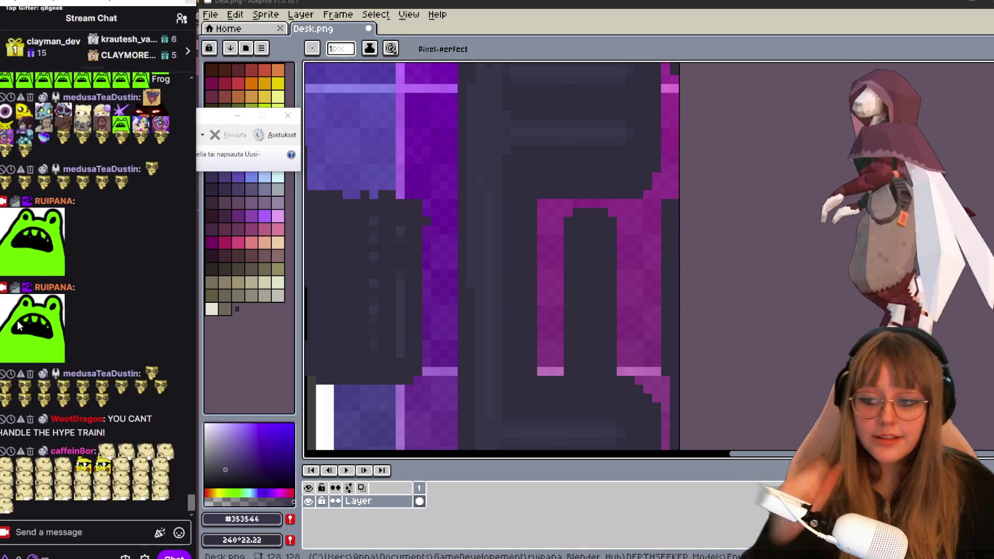
{"action": "scroll", "coordinate": [609, 272], "scroll_direction": "down", "scroll_amount": 1}
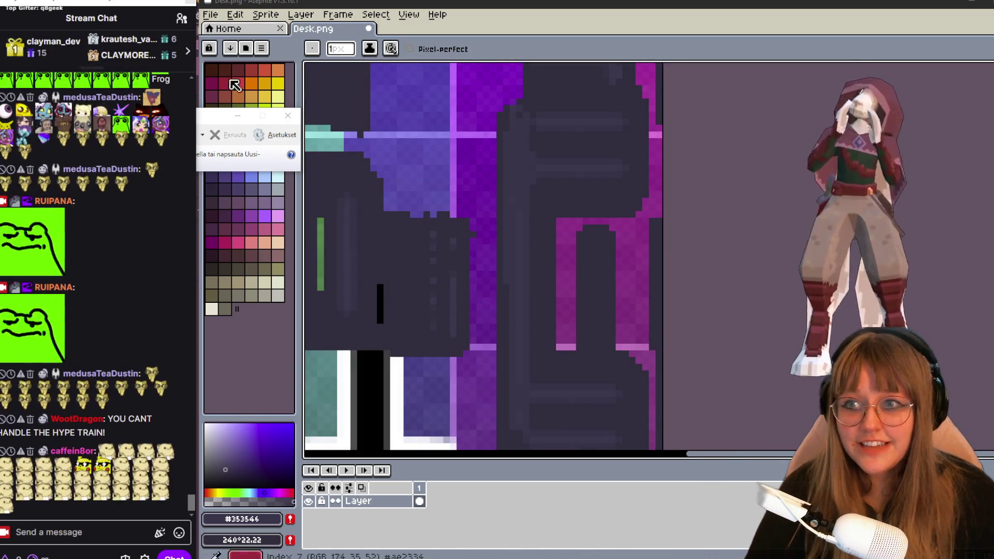
Dismiss the leftover Snipping Tool popup, save Desk.png, and catch up on newest chat messages.
{"action": "left_click", "coordinate": [282, 117]}
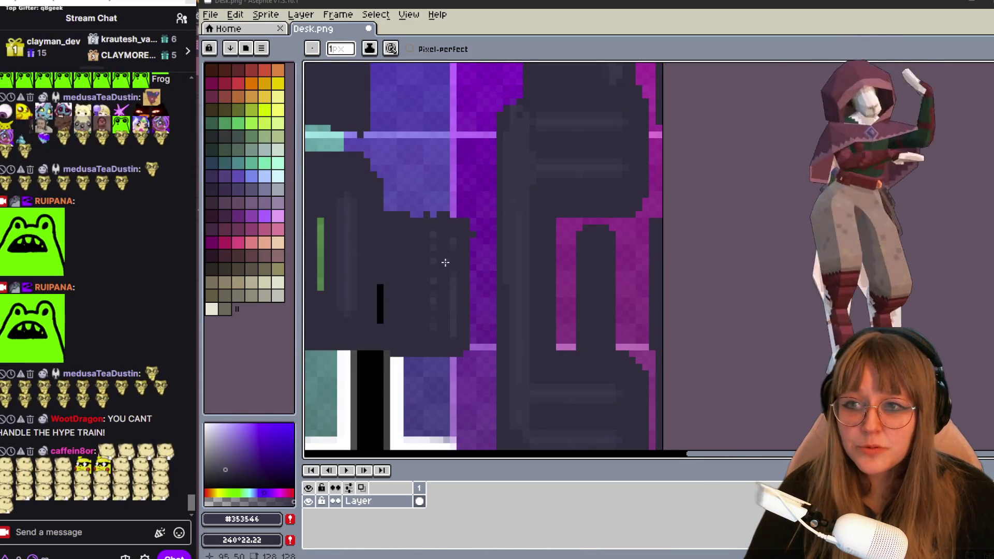
{"action": "scroll", "coordinate": [441, 258], "scroll_direction": "up", "scroll_amount": 2}
{"action": "scroll", "coordinate": [518, 308], "scroll_direction": "down", "scroll_amount": 2}
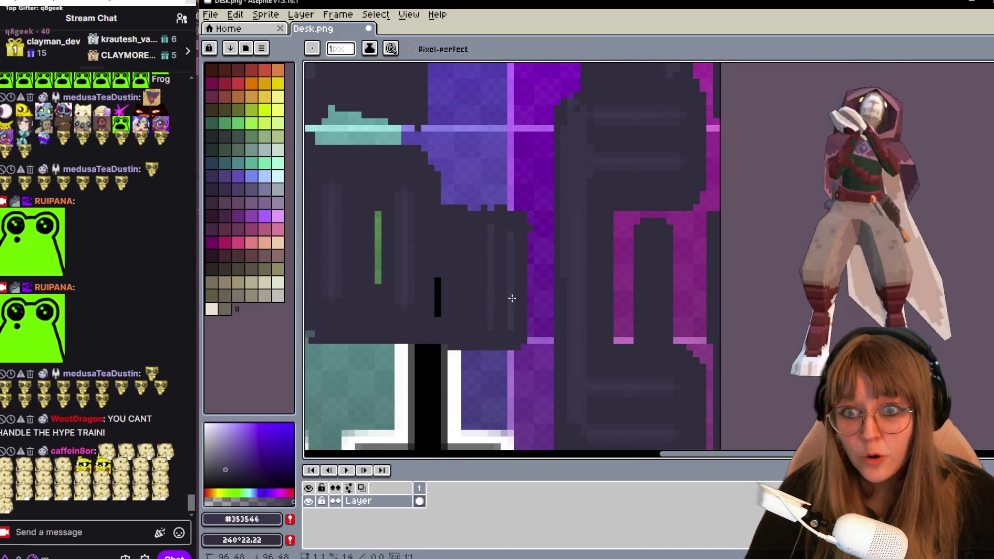
{"action": "scroll", "coordinate": [522, 282], "scroll_direction": "down", "scroll_amount": 2}
{"action": "scroll", "coordinate": [588, 279], "scroll_direction": "down", "scroll_amount": 1}
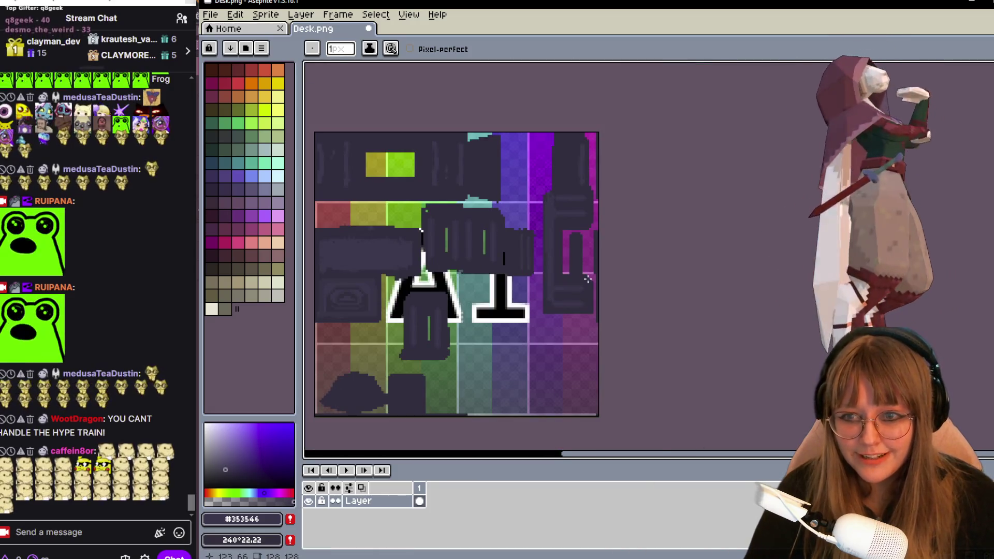
{"action": "scroll", "coordinate": [625, 240], "scroll_direction": "up", "scroll_amount": 1}
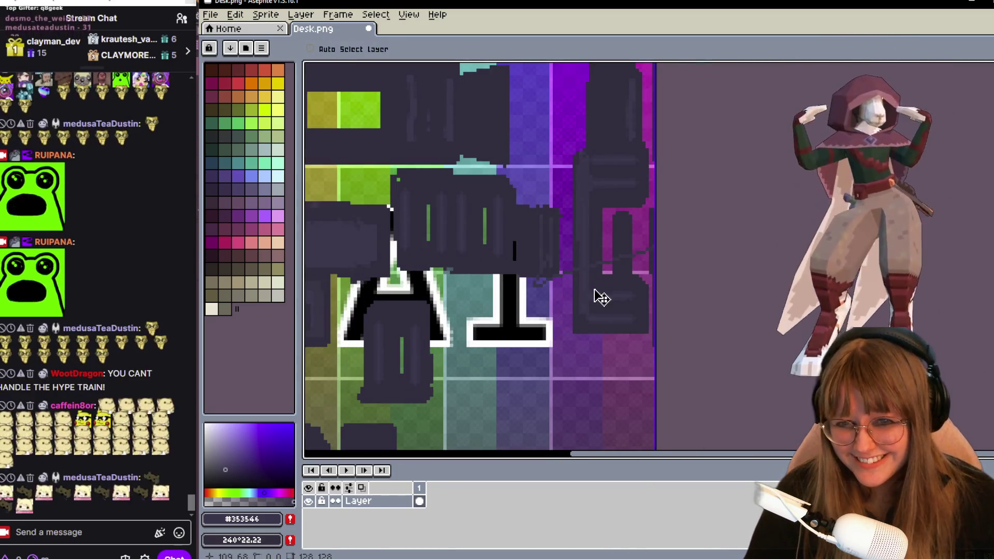
{"action": "scroll", "coordinate": [584, 279], "scroll_direction": "down", "scroll_amount": 1}
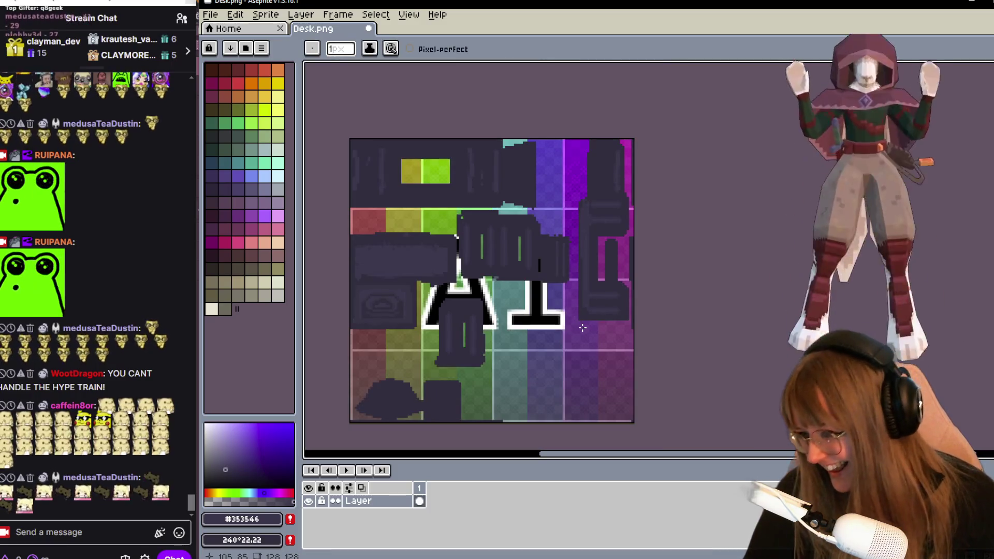
{"action": "key", "text": "ctrl+s"}
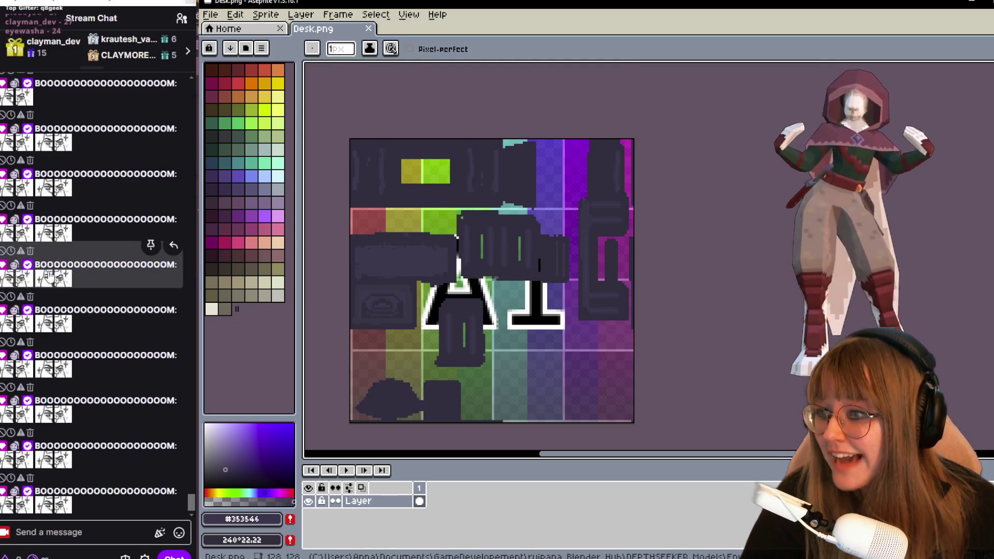
{"action": "scroll", "coordinate": [47, 272], "scroll_direction": "up", "scroll_amount": 2}
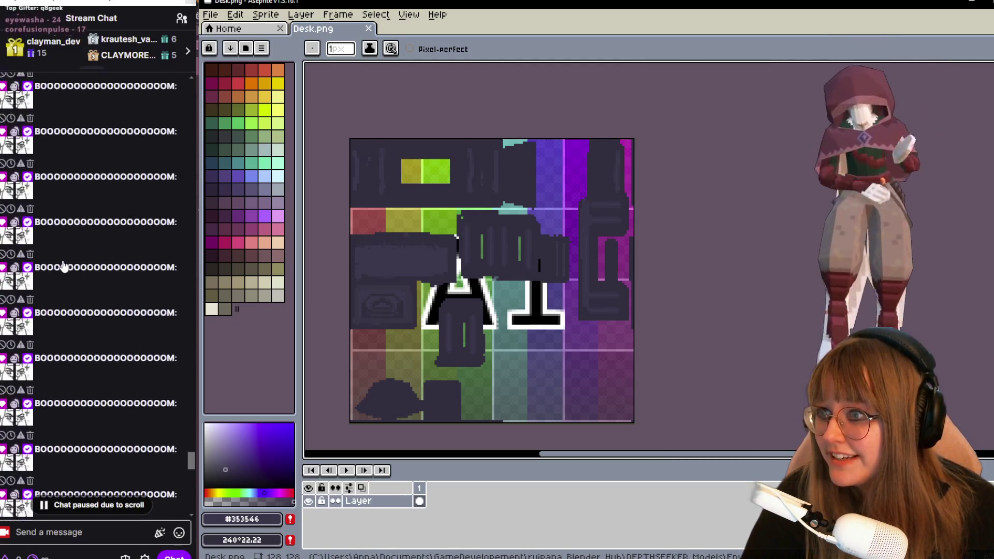
{"action": "mouse_move", "coordinate": [90, 120]}
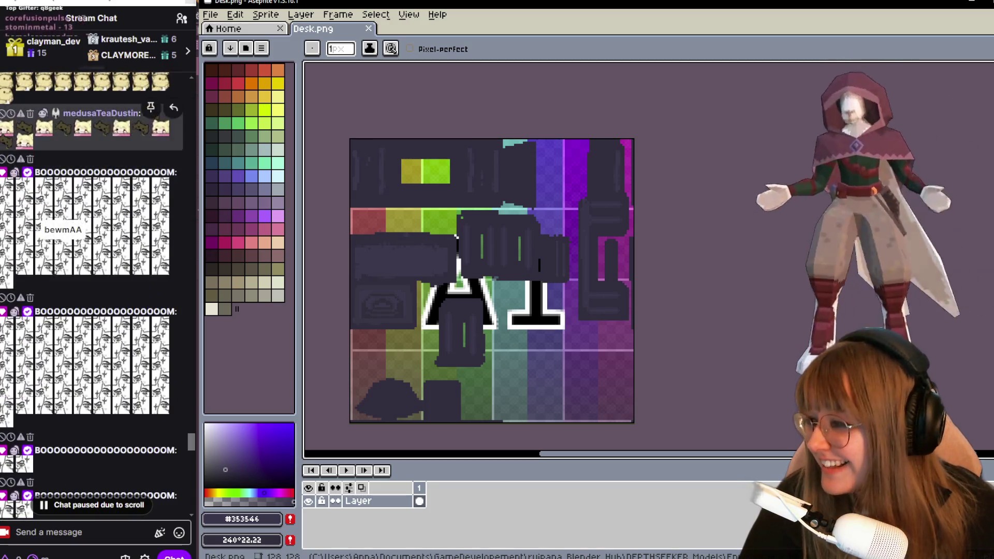
{"action": "scroll", "coordinate": [92, 296], "scroll_direction": "up", "scroll_amount": 1}
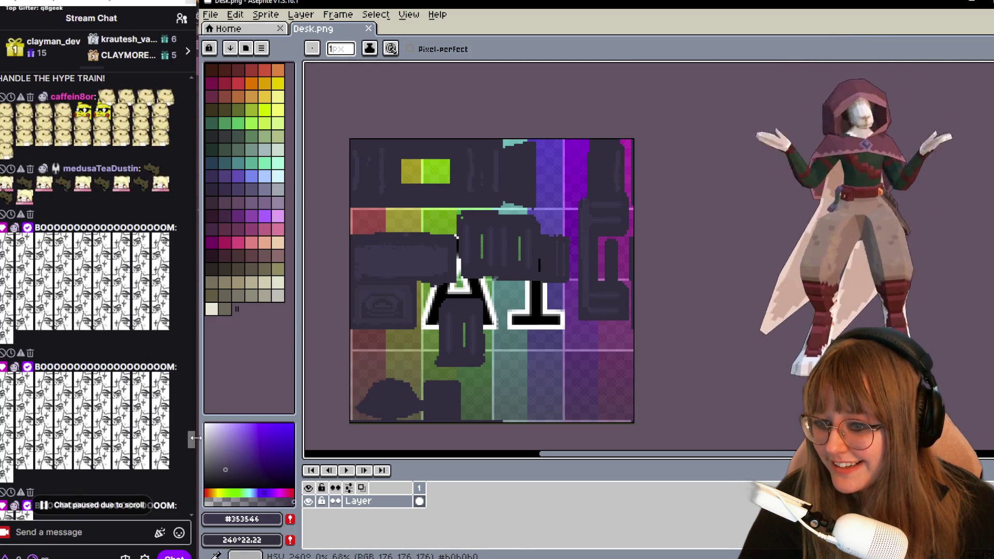
{"action": "left_click", "coordinate": [103, 506]}
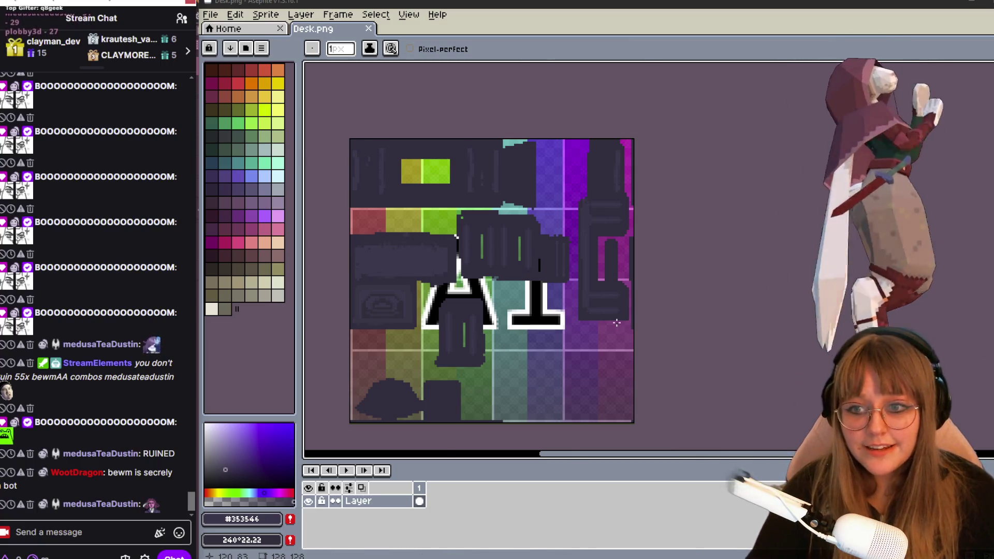
{"action": "scroll", "coordinate": [616, 324], "scroll_direction": "up", "scroll_amount": 2}
Sample the dark purple panel colour #313240 from the left desk panels.
{"action": "middle_click_drag", "start_coordinate": [615, 323], "coordinate": [671, 234]}
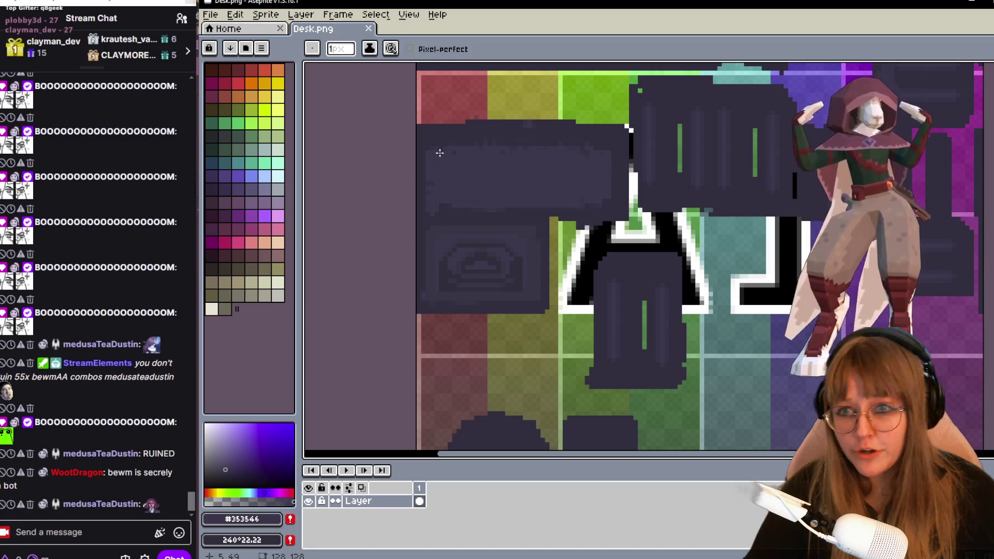
{"action": "key", "text": "i"}
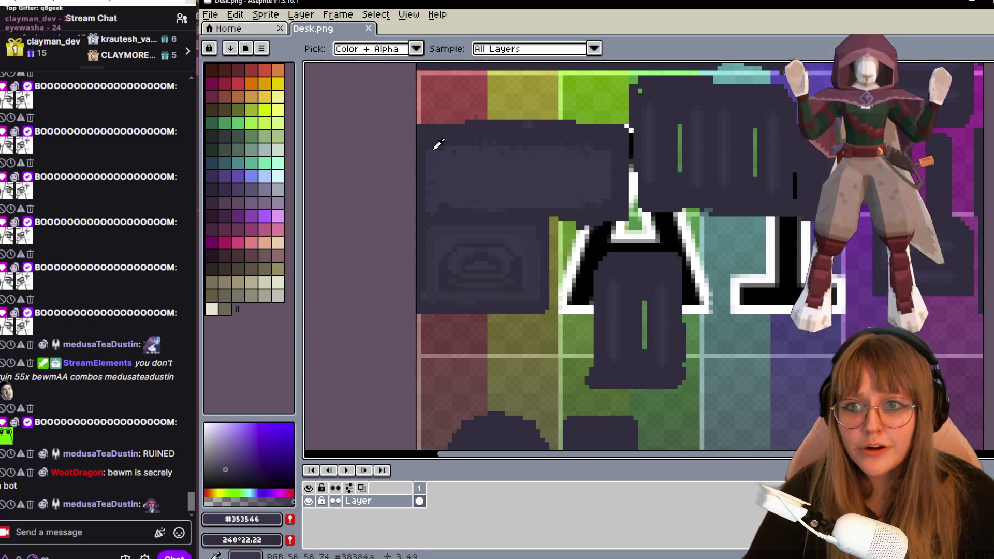
{"action": "left_click", "coordinate": [439, 142], "text": "alt"}
{"action": "scroll", "coordinate": [462, 147], "scroll_direction": "up", "scroll_amount": 1}
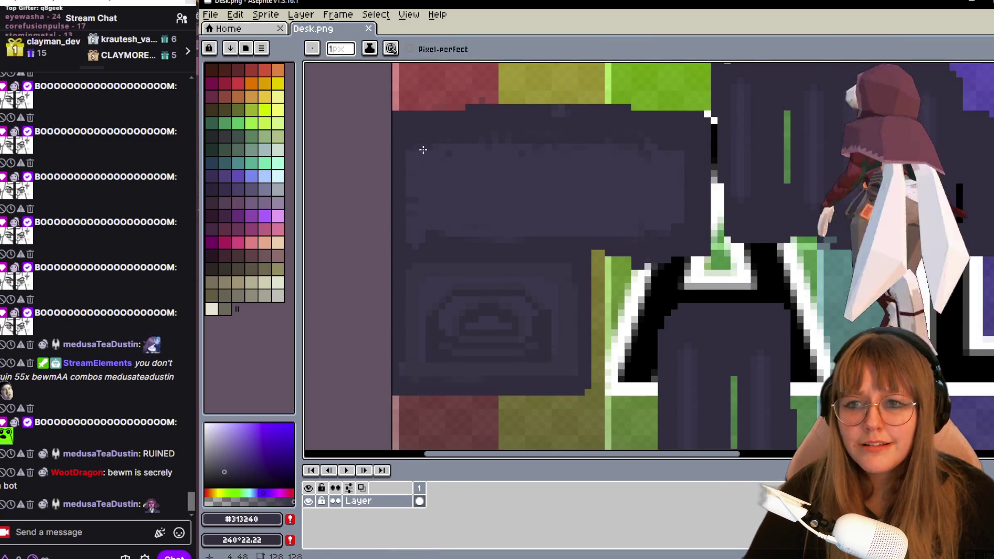
Paint horizontal and vertical dark purple #313240 strokes on the desk panel.
{"action": "left_click_drag", "start_coordinate": [439, 142], "coordinate": [525, 140]}
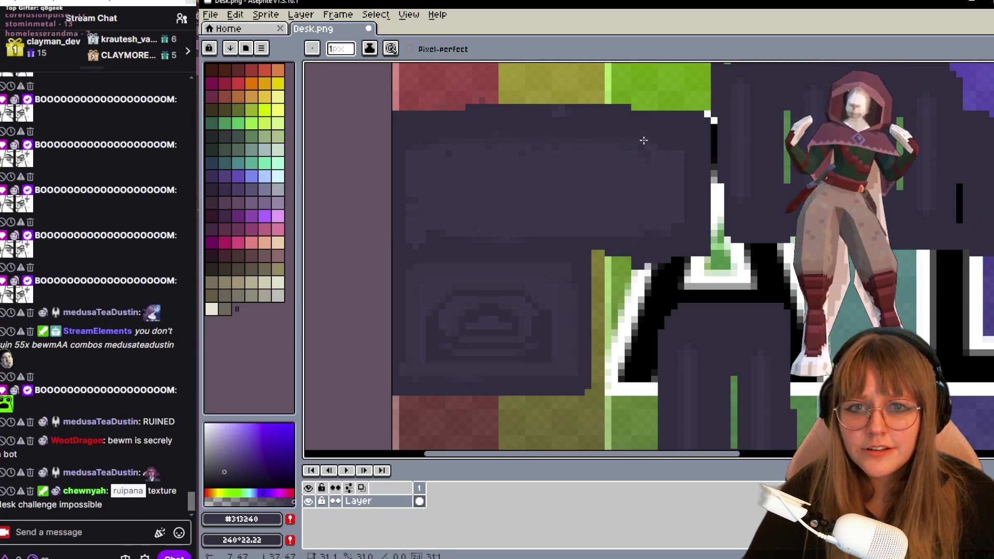
{"action": "left_click_drag", "start_coordinate": [631, 141], "coordinate": [679, 150]}
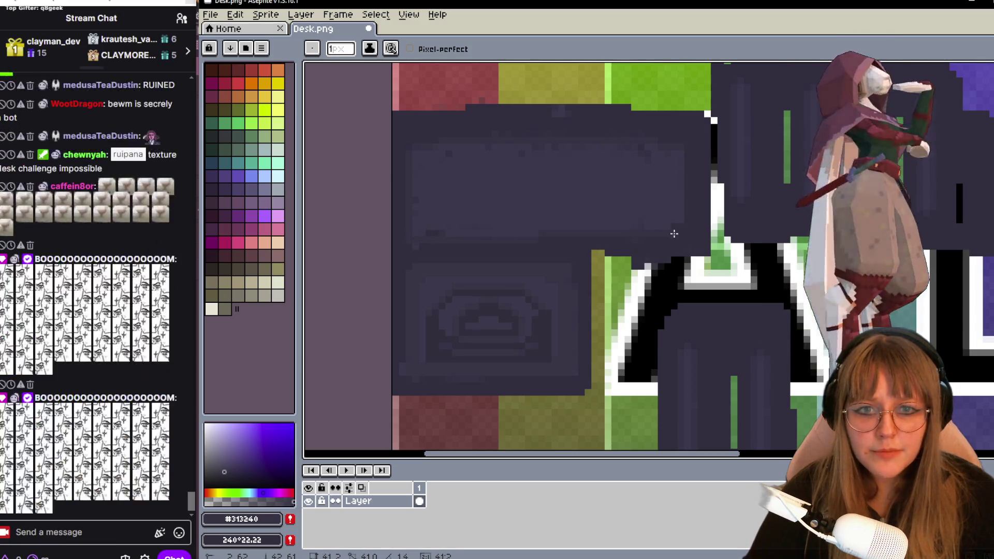
{"action": "left_click_drag", "start_coordinate": [677, 241], "coordinate": [673, 243]}
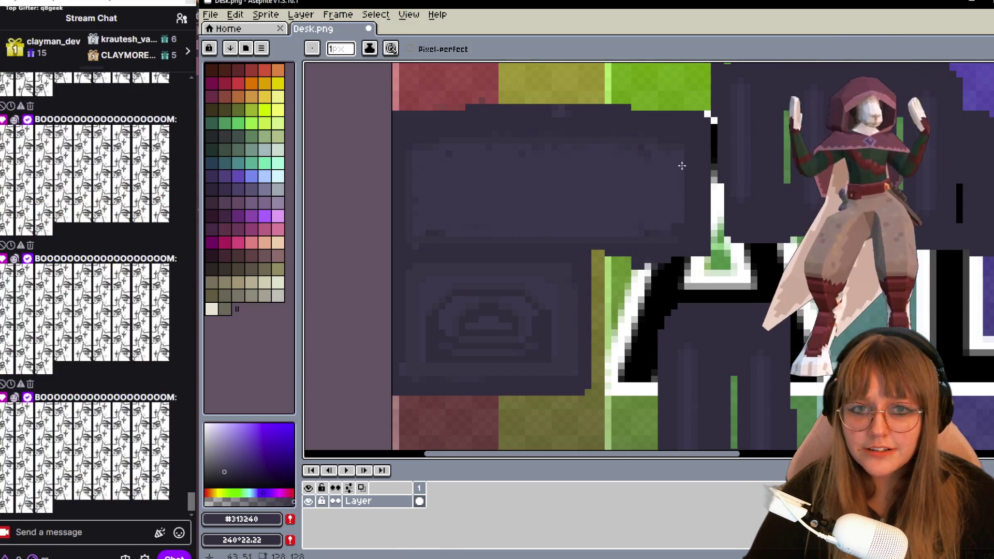
{"action": "left_click_drag", "start_coordinate": [678, 236], "coordinate": [676, 247]}
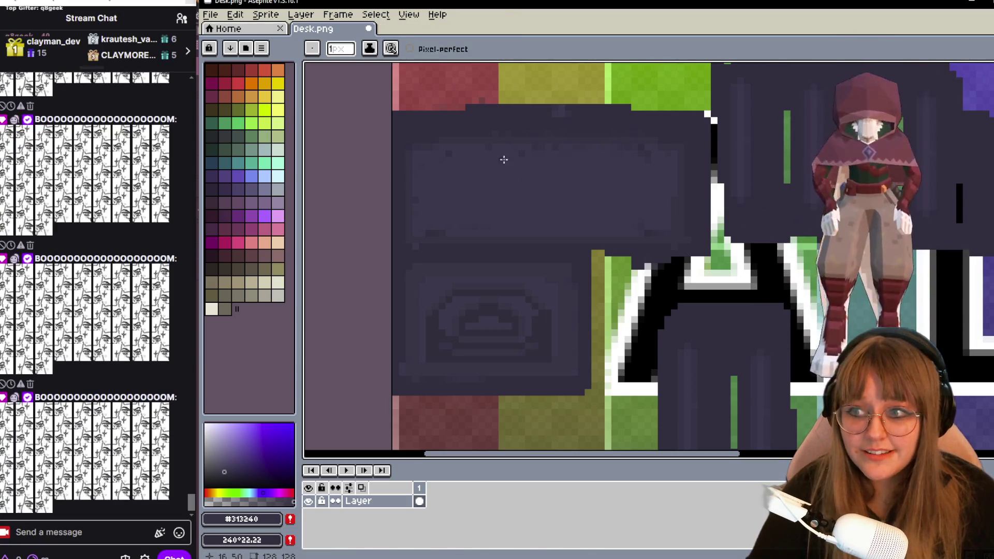
{"action": "scroll", "coordinate": [499, 162], "scroll_direction": "up", "scroll_amount": 1}
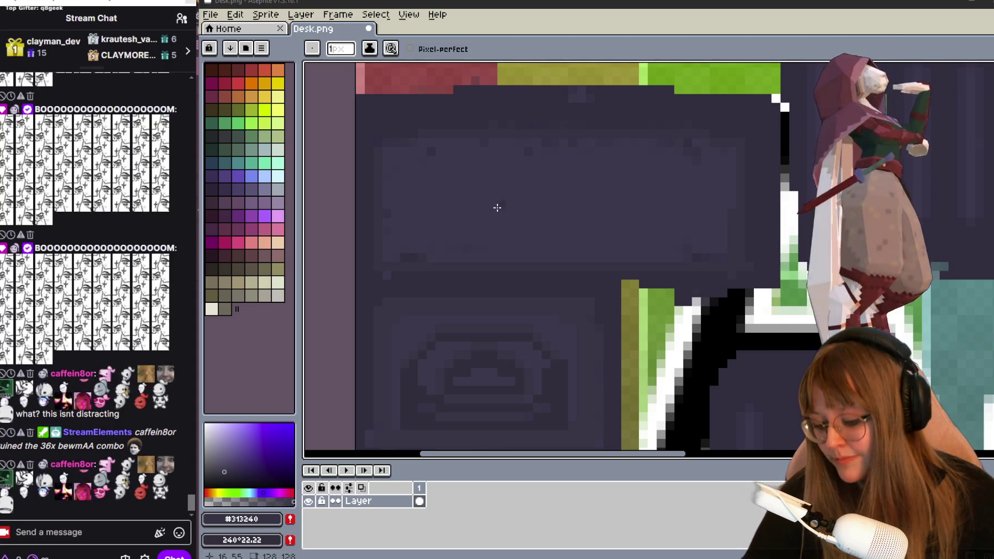
{"action": "scroll", "coordinate": [544, 191], "scroll_direction": "up", "scroll_amount": 1}
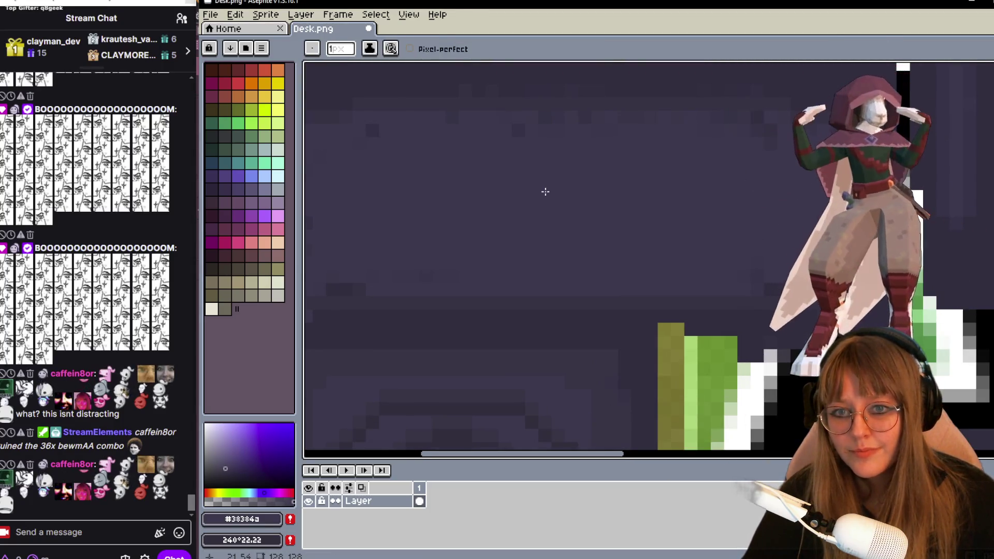
{"action": "scroll", "coordinate": [559, 127], "scroll_direction": "down", "scroll_amount": 1}
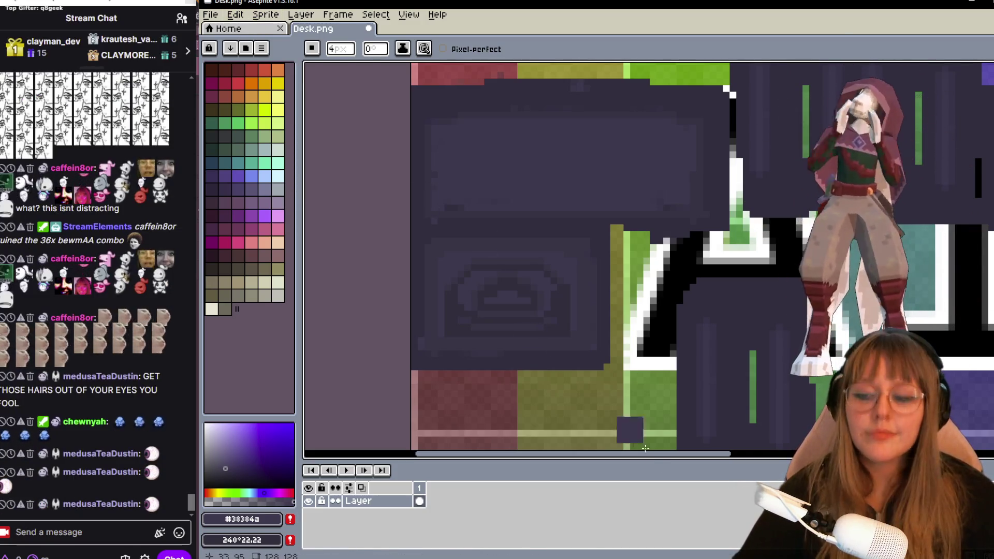
{"action": "scroll", "coordinate": [509, 266], "scroll_direction": "up", "scroll_amount": 1}
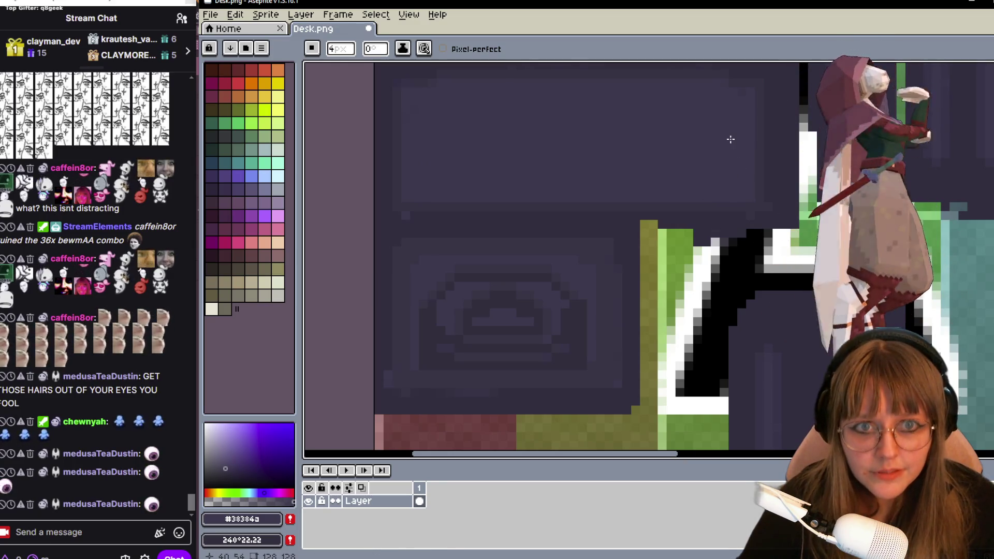
{"action": "key", "text": "alt"}
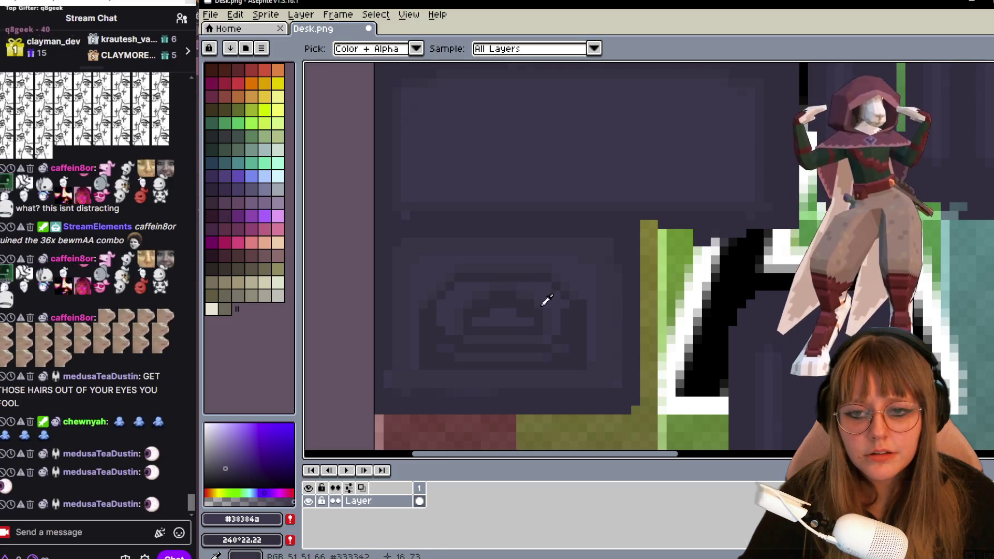
{"action": "scroll", "coordinate": [534, 299], "scroll_direction": "down", "scroll_amount": 1}
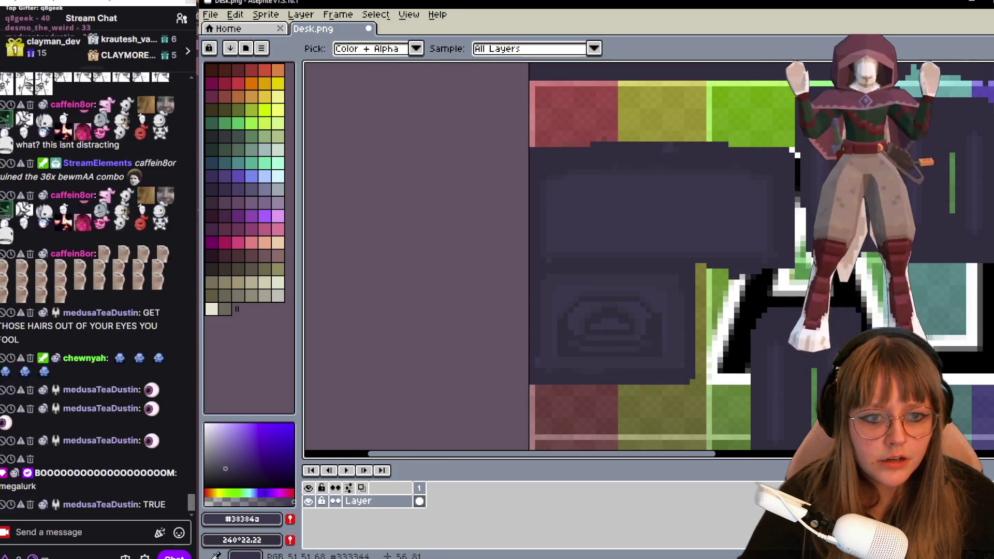
{"action": "scroll", "coordinate": [765, 246], "scroll_direction": "up", "scroll_amount": 1}
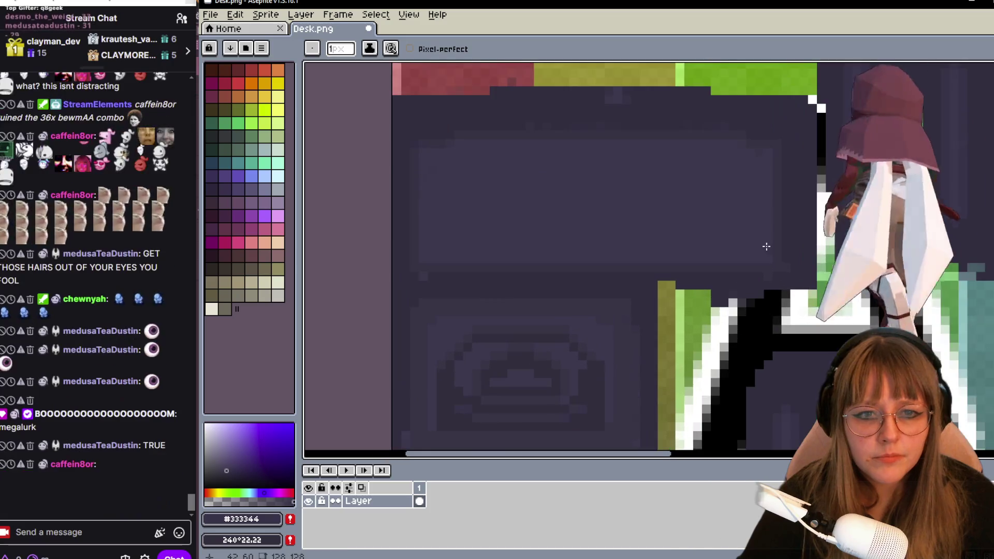
{"action": "scroll", "coordinate": [756, 252], "scroll_direction": "up", "scroll_amount": 1}
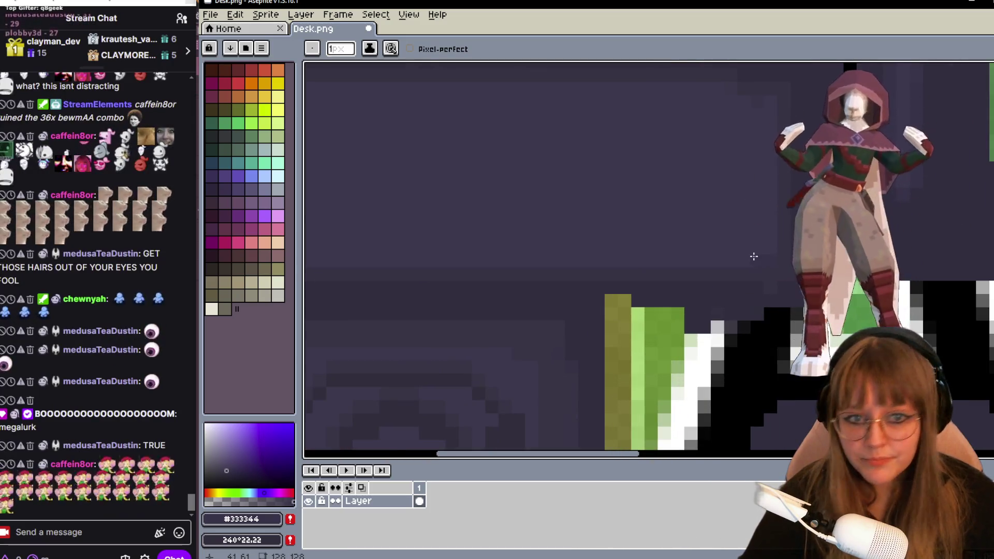
{"action": "scroll", "coordinate": [754, 256], "scroll_direction": "down", "scroll_amount": 1}
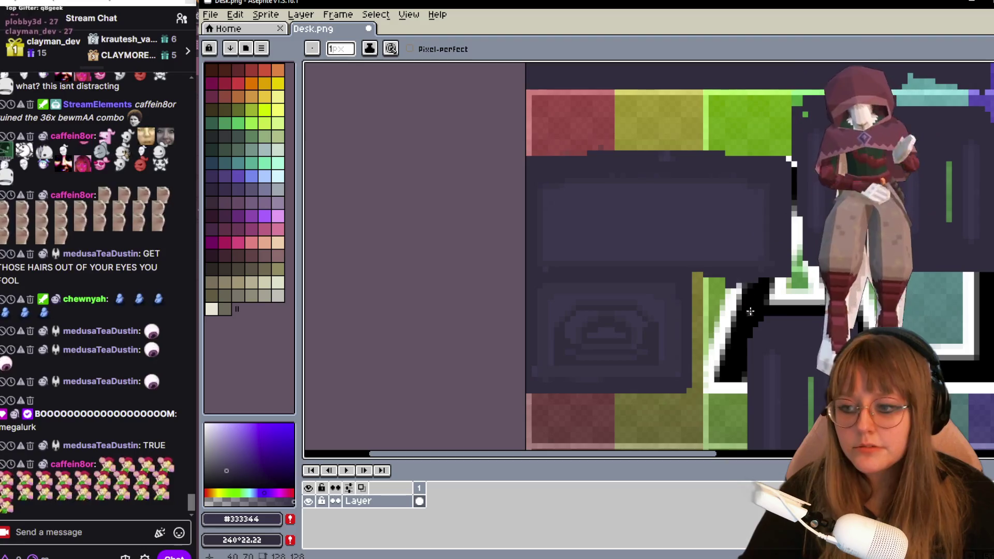
{"action": "scroll", "coordinate": [755, 259], "scroll_direction": "up", "scroll_amount": 1}
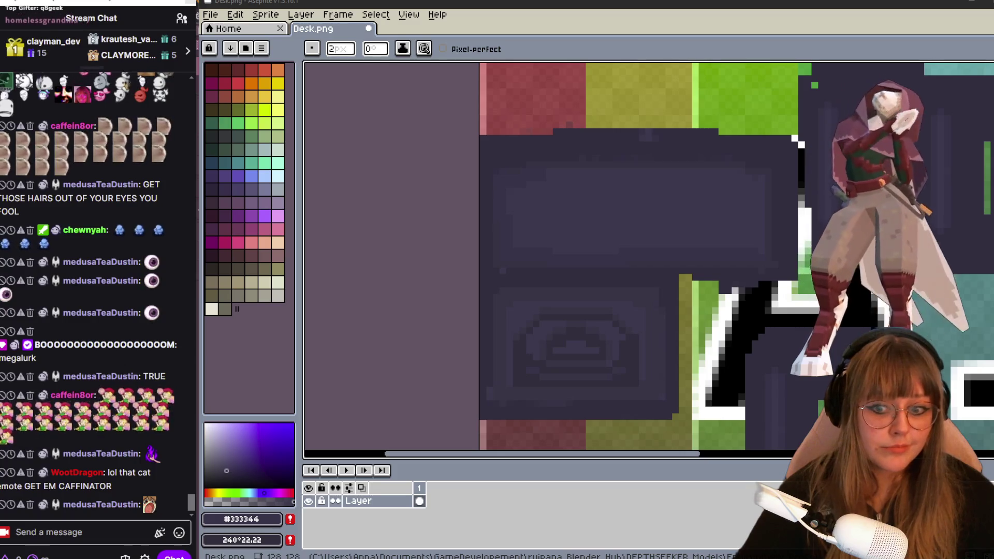
Bring up the NVIDIA Broadcast video effects settings window.
{"action": "key", "text": "alt+Tab"}
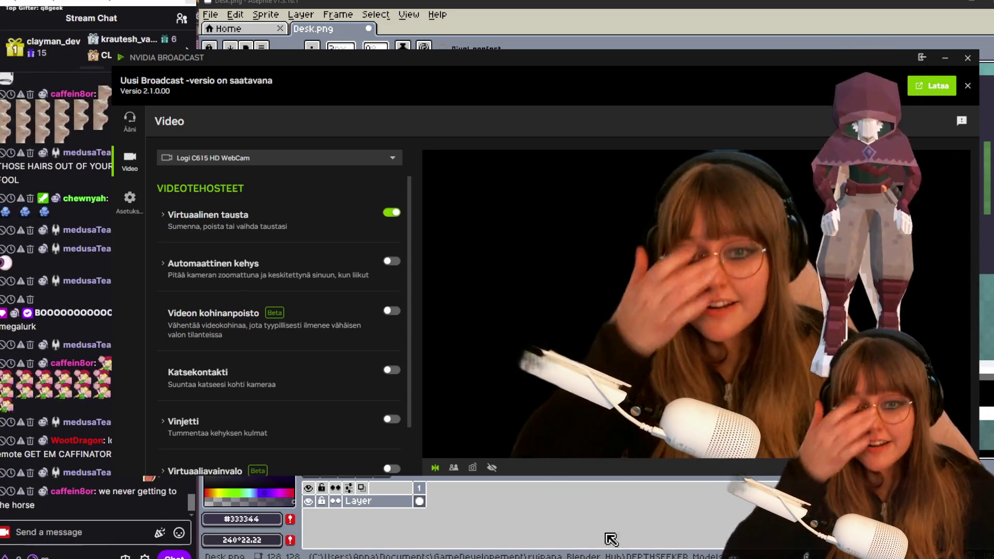
Return to the Desk.png canvas and eyedrop the darker purple #2c2d3b from the desk panel.
{"action": "left_click", "coordinate": [704, 520]}
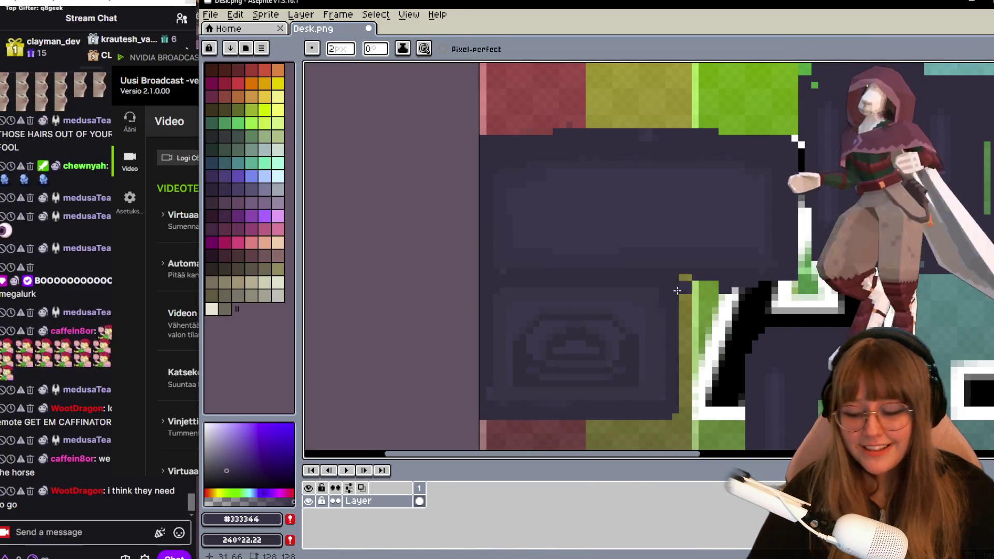
{"action": "scroll", "coordinate": [690, 293], "scroll_direction": "up", "scroll_amount": 1}
{"action": "scroll", "coordinate": [533, 207], "scroll_direction": "down", "scroll_amount": 1}
{"action": "key", "text": "v"}
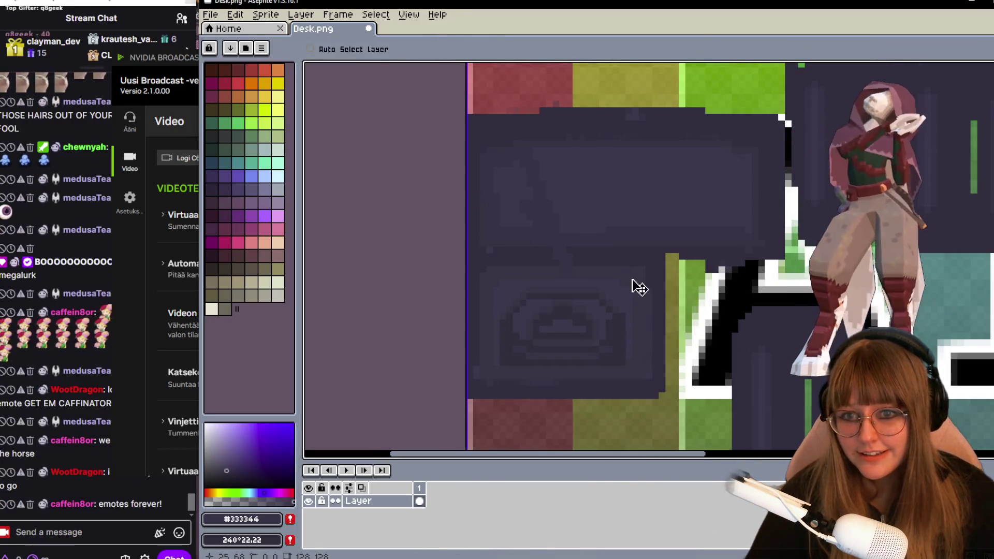
{"action": "key", "text": "b"}
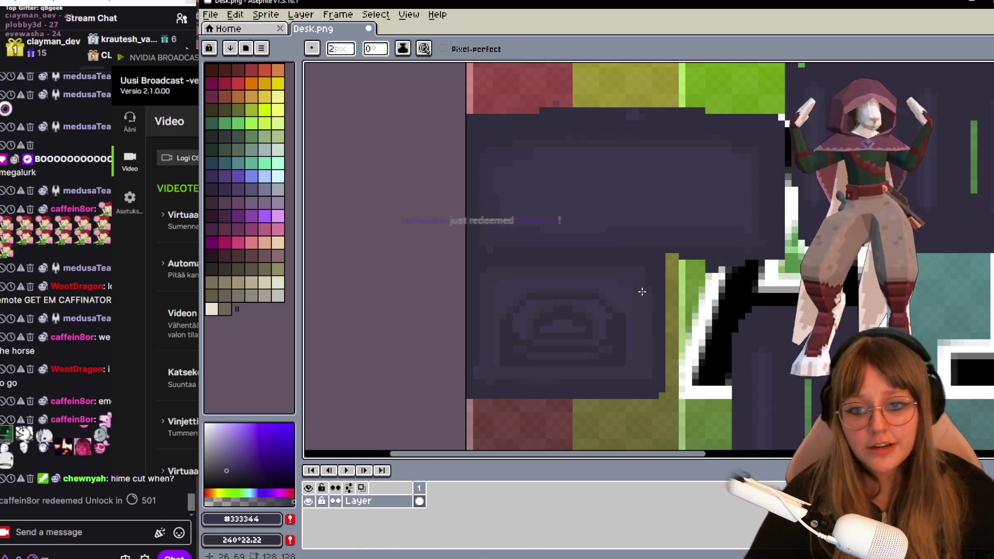
{"action": "middle_click_drag", "start_coordinate": [687, 269], "coordinate": [606, 248]}
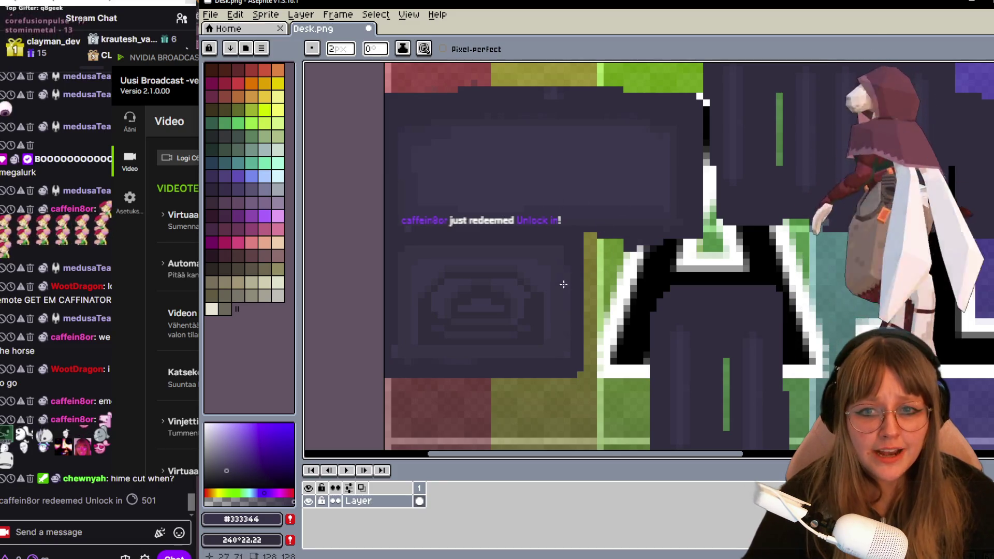
{"action": "key", "text": "i"}
{"action": "left_click", "coordinate": [697, 200]}
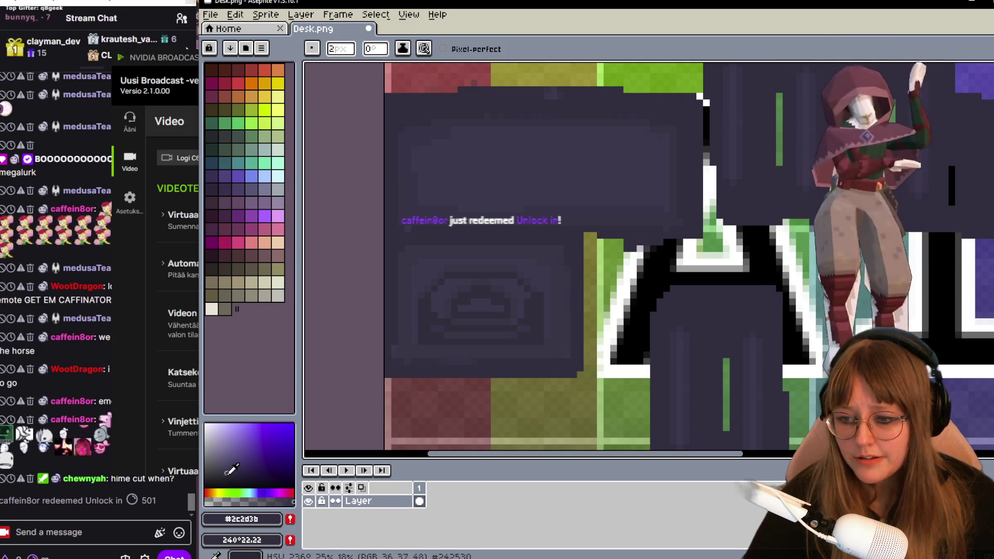
Shrink the brush to 1px and bring the whole desk texture layout into view.
{"action": "key", "text": "minus"}
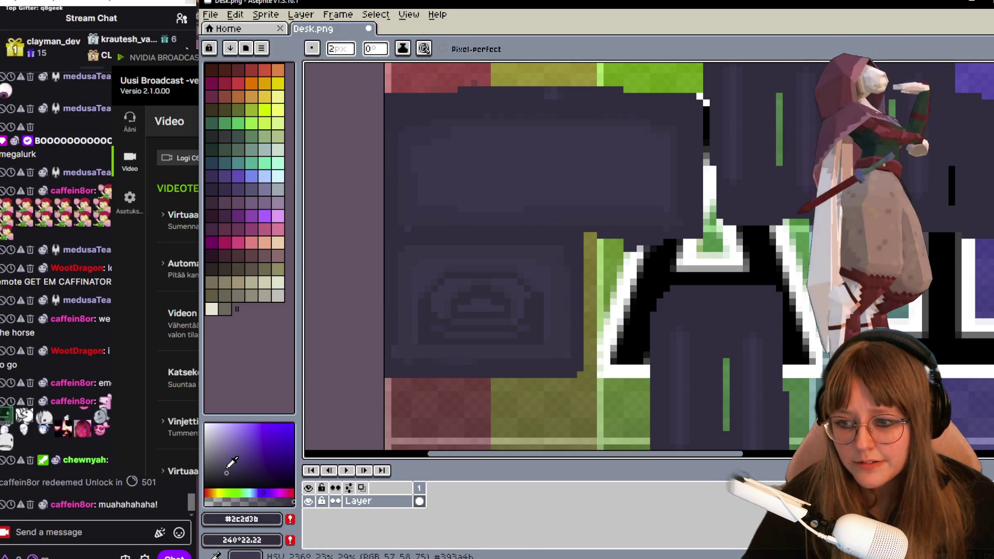
{"action": "scroll", "coordinate": [426, 229], "scroll_direction": "up", "scroll_amount": 1}
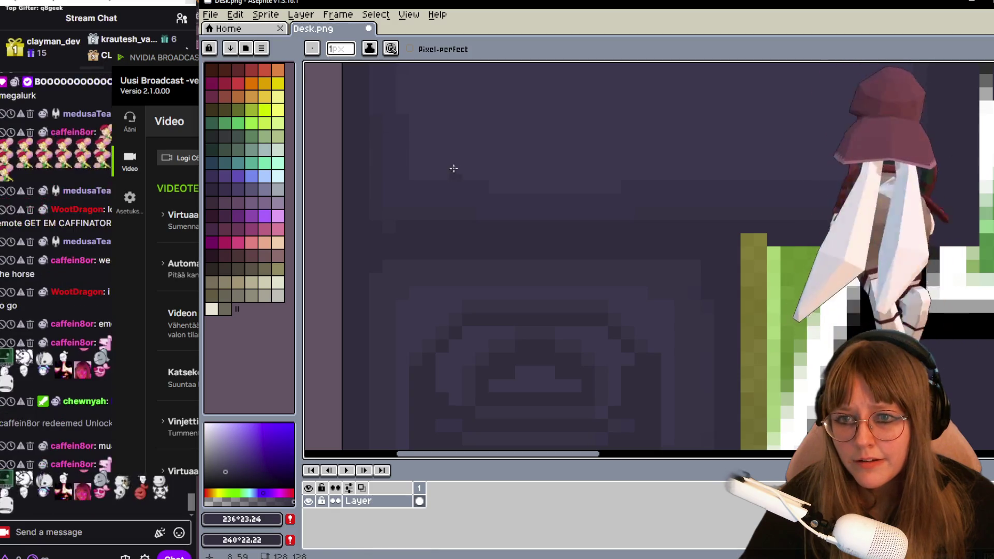
{"action": "scroll", "coordinate": [704, 238], "scroll_direction": "down", "scroll_amount": 1}
{"action": "mouse_move", "coordinate": [699, 222]}
{"action": "middle_mouse_down"}
{"action": "mouse_move", "coordinate": [650, 203]}
{"action": "mouse_move", "coordinate": [609, 206]}
{"action": "middle_mouse_up"}
{"action": "scroll", "coordinate": [557, 226], "scroll_direction": "up", "scroll_amount": 1}
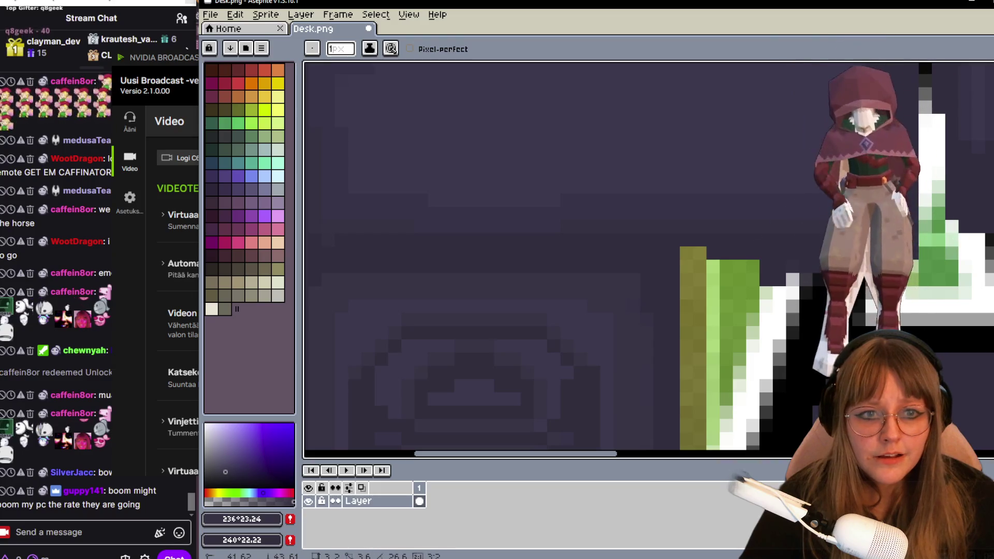
{"action": "middle_click_drag", "start_coordinate": [419, 204], "coordinate": [630, 136]}
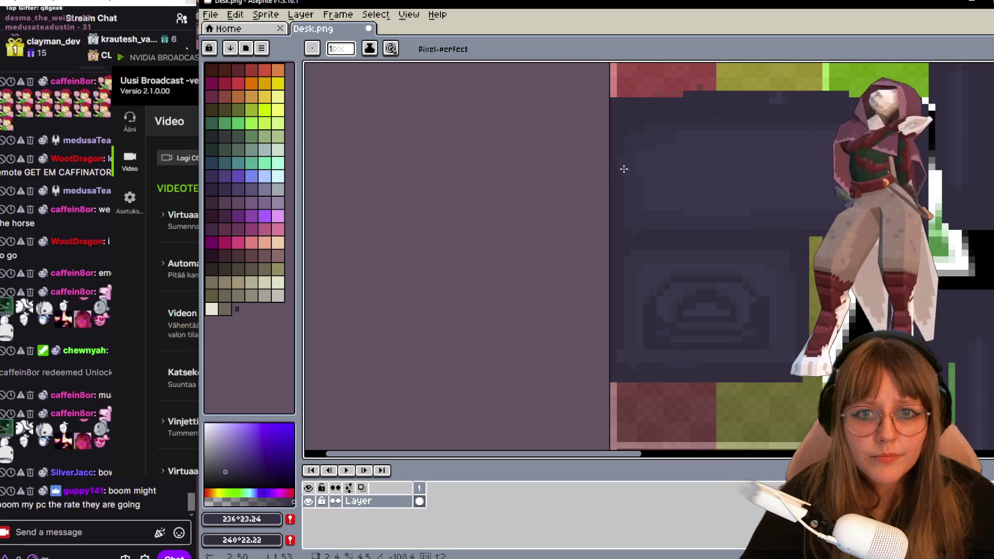
{"action": "middle_click_drag", "start_coordinate": [831, 156], "coordinate": [716, 151]}
{"action": "scroll", "coordinate": [716, 151], "scroll_direction": "up", "scroll_amount": 1}
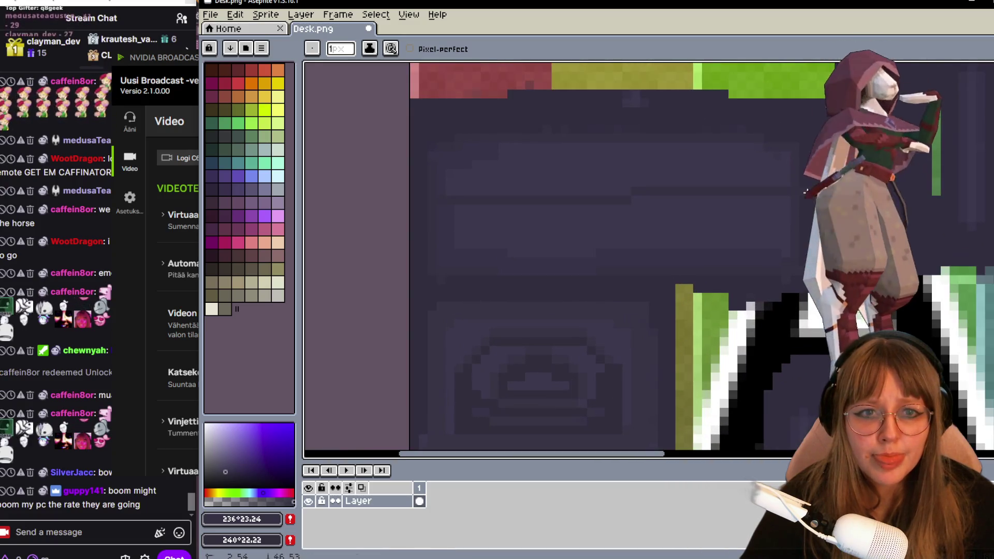
{"action": "key", "text": "b"}
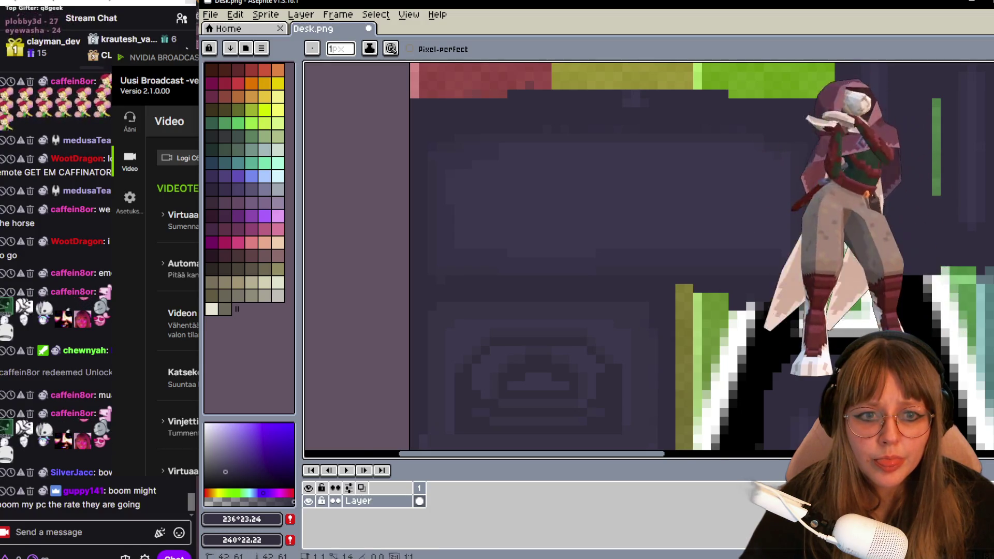
{"action": "scroll", "coordinate": [787, 260], "scroll_direction": "down", "scroll_amount": 2}
{"action": "scroll", "coordinate": [689, 180], "scroll_direction": "up", "scroll_amount": 1}
{"action": "scroll", "coordinate": [689, 181], "scroll_direction": "down", "scroll_amount": 2}
{"action": "scroll", "coordinate": [689, 181], "scroll_direction": "up", "scroll_amount": 2}
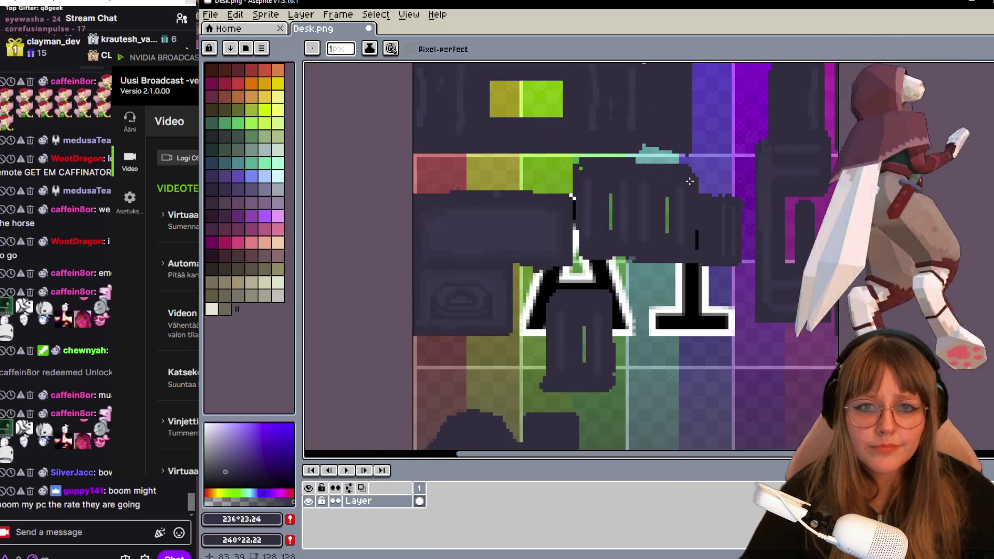
{"action": "middle_click_drag", "start_coordinate": [688, 181], "coordinate": [714, 224]}
Save Desk.png and switch over to the Blender scene.
{"action": "key", "text": "v"}
{"action": "key", "text": "ctrl+s"}
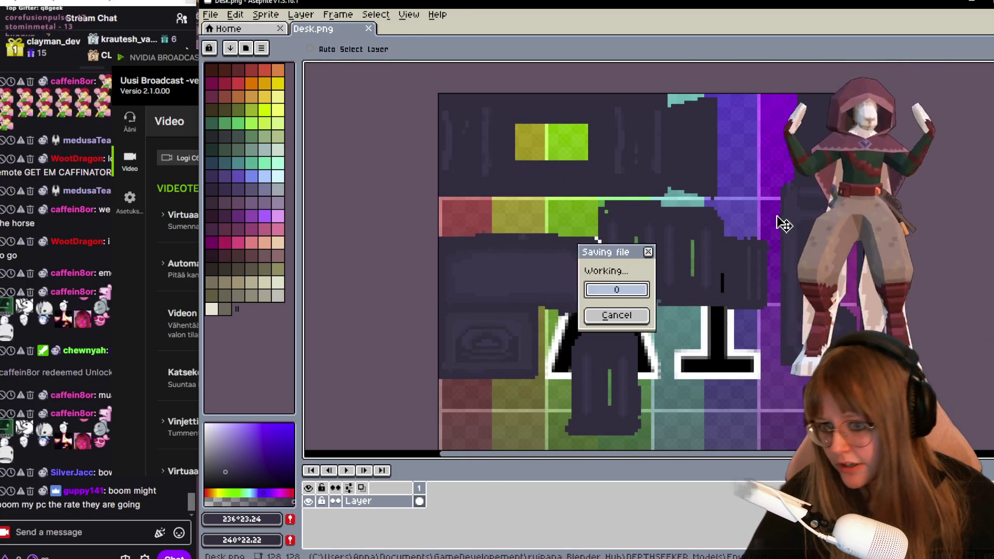
{"action": "key", "text": "b"}
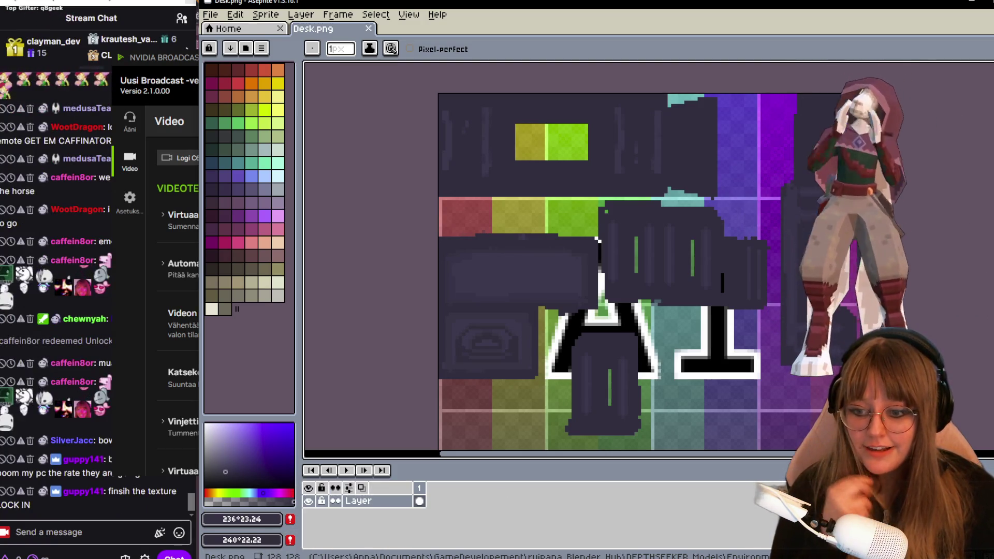
{"action": "key", "text": "alt+Tab"}
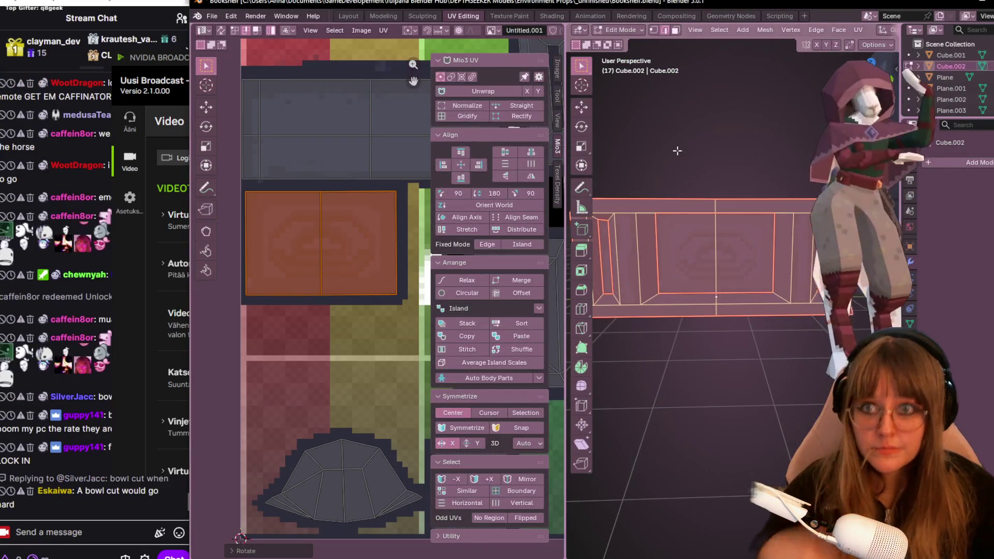
Orbit to a frontal view of the desk mesh and switch to the Texture Paint workspace.
{"action": "middle_click_drag", "start_coordinate": [716, 182], "coordinate": [722, 204]}
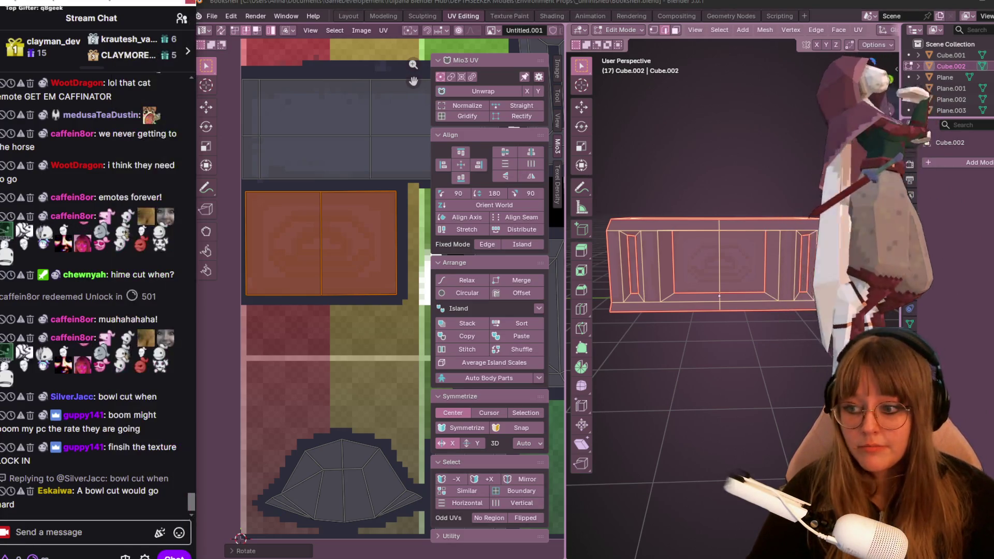
{"action": "middle_click_drag", "start_coordinate": [790, 382], "coordinate": [745, 205]}
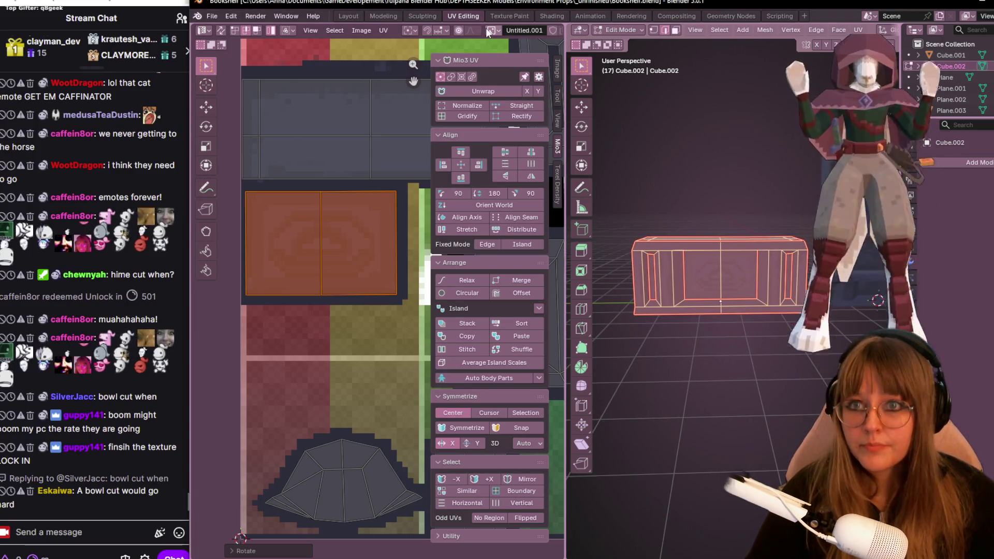
{"action": "left_click", "coordinate": [504, 17]}
Check the Image menu and orbit around the desk showing its dark purple textured panels.
{"action": "left_click", "coordinate": [293, 30]}
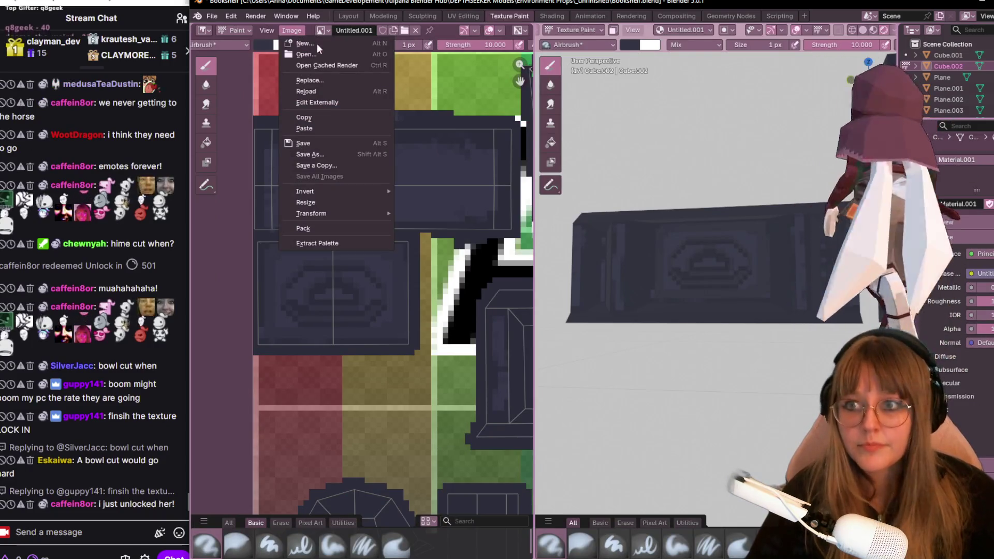
{"action": "left_click", "coordinate": [381, 32]}
{"action": "mouse_move", "coordinate": [766, 145]}
{"action": "middle_mouse_down"}
{"action": "mouse_move", "coordinate": [777, 225]}
{"action": "mouse_move", "coordinate": [814, 232]}
{"action": "mouse_move", "coordinate": [885, 214]}
{"action": "mouse_move", "coordinate": [812, 265]}
{"action": "mouse_move", "coordinate": [636, 220]}
{"action": "mouse_move", "coordinate": [648, 218]}
{"action": "middle_mouse_up"}
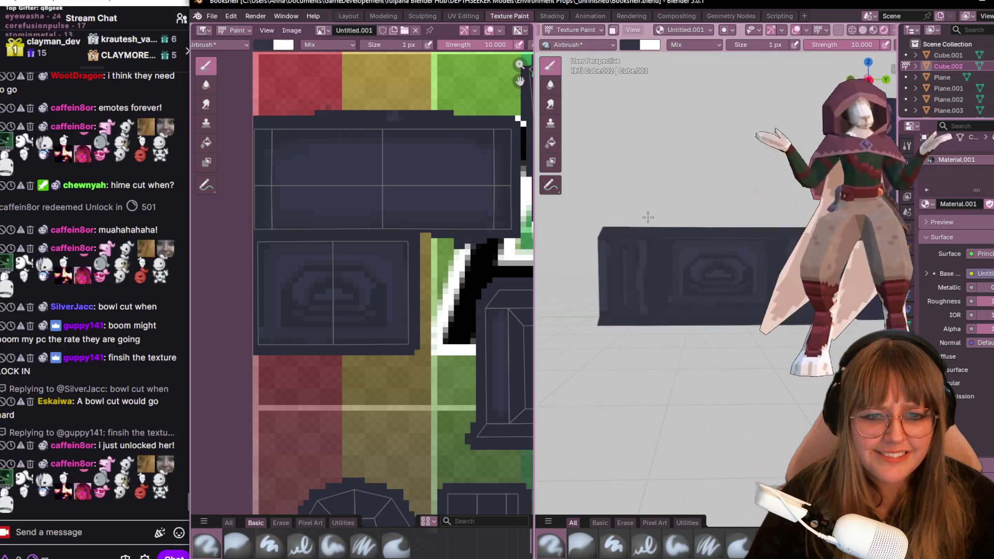
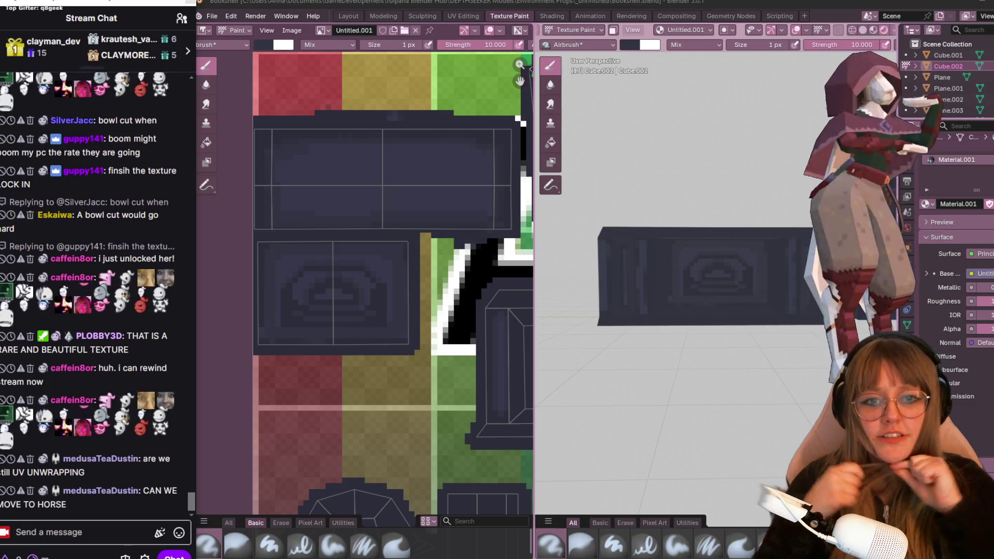
{"action": "scroll", "coordinate": [668, 294], "scroll_direction": "down", "scroll_amount": 2}
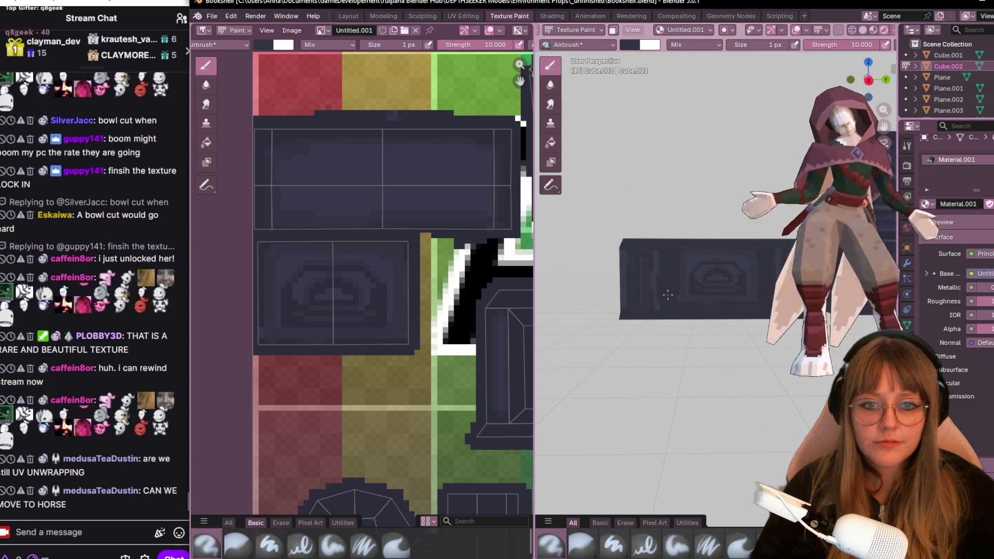
Switch from Blender to the Desk.png texture in Aseprite.
{"action": "key", "text": "alt+Tab"}
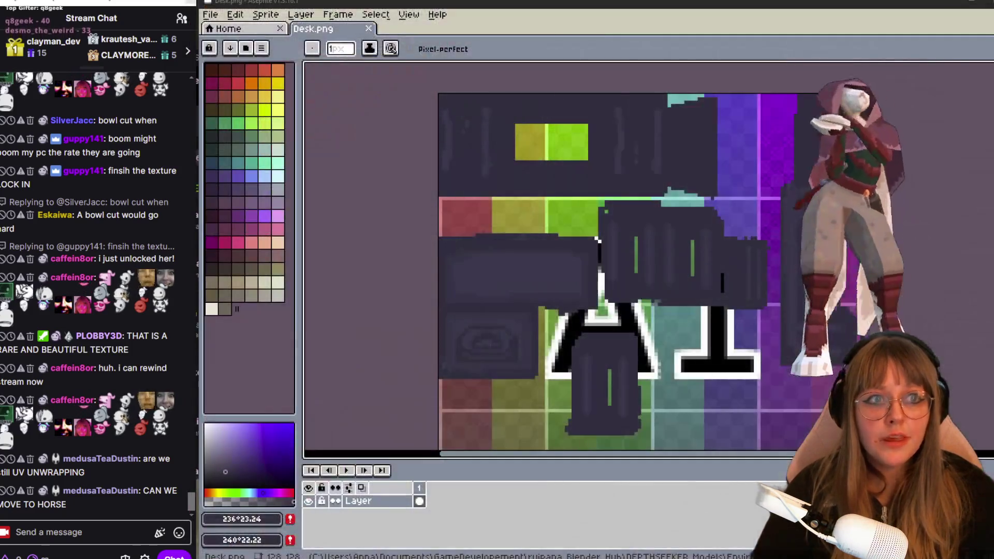
{"action": "scroll", "coordinate": [792, 195], "scroll_direction": "down", "scroll_amount": 3}
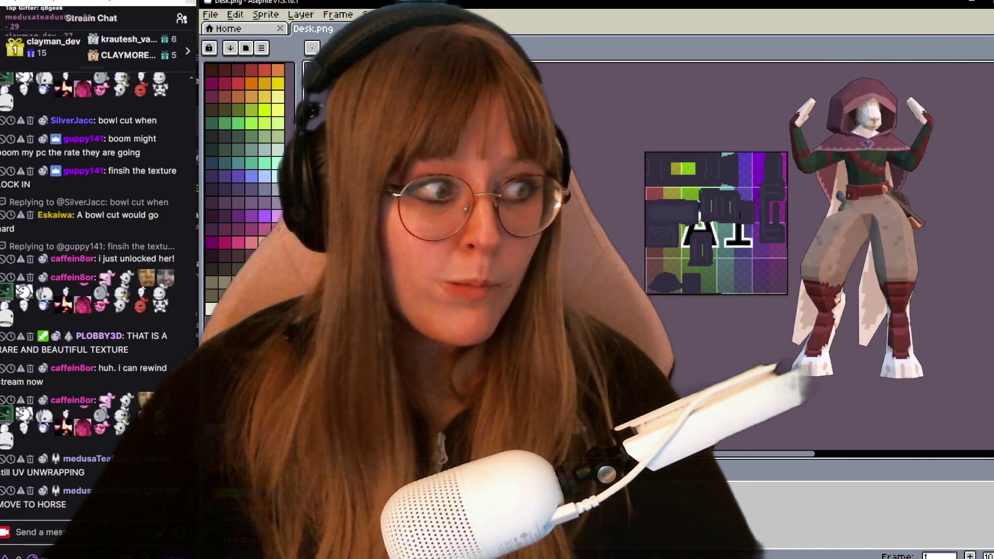
Switch away from Aseprite so the desktop and webcam window show.
{"action": "key", "text": "alt+Tab"}
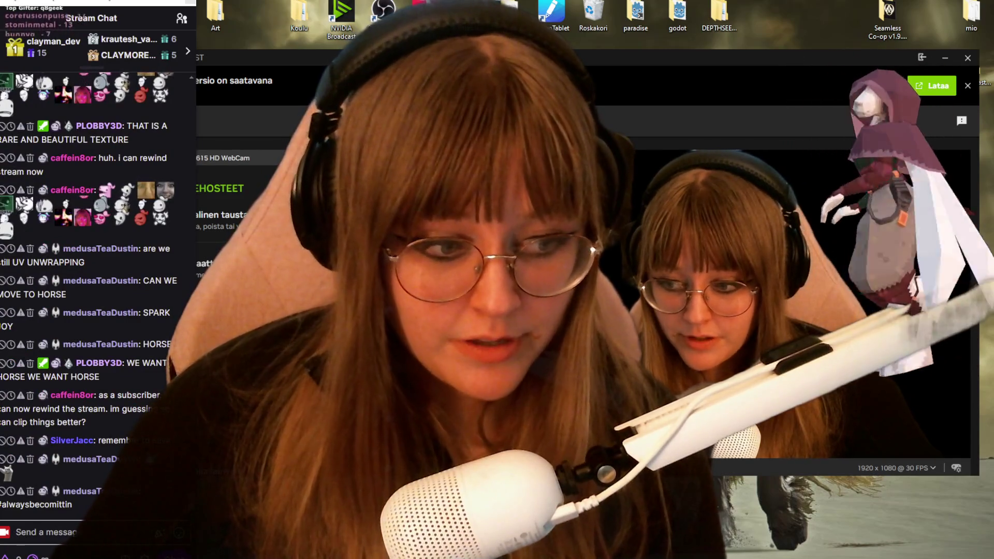
{"action": "key", "text": "super"}
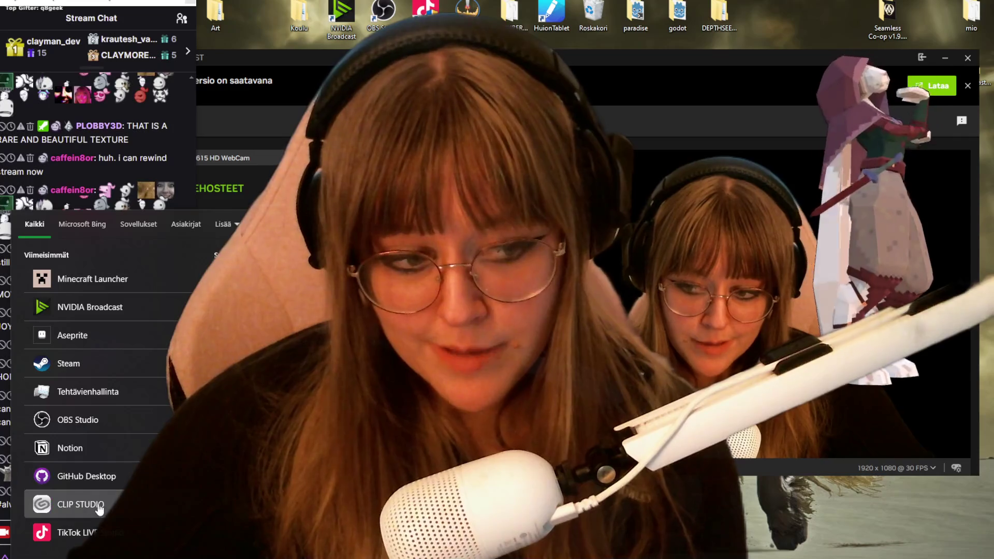
{"action": "left_click", "coordinate": [78, 505]}
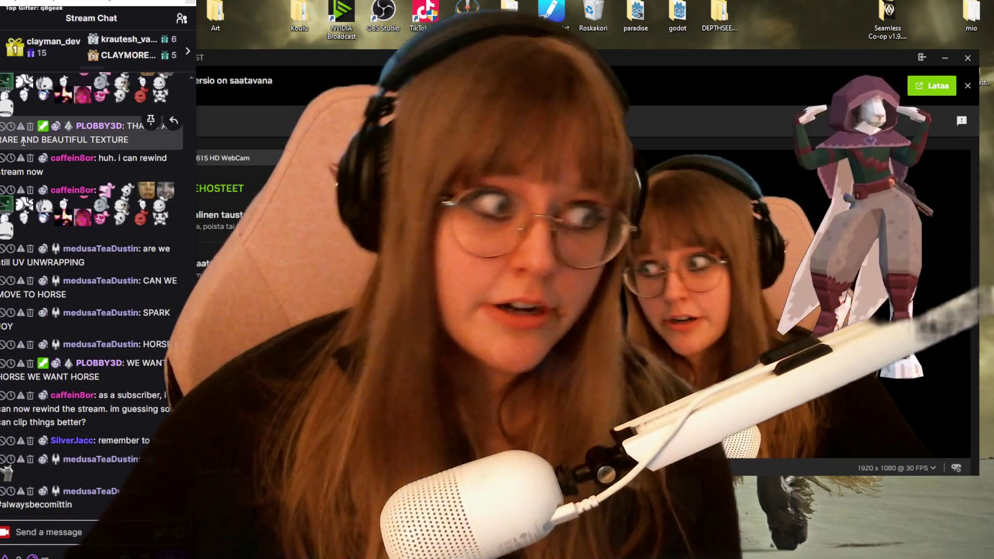